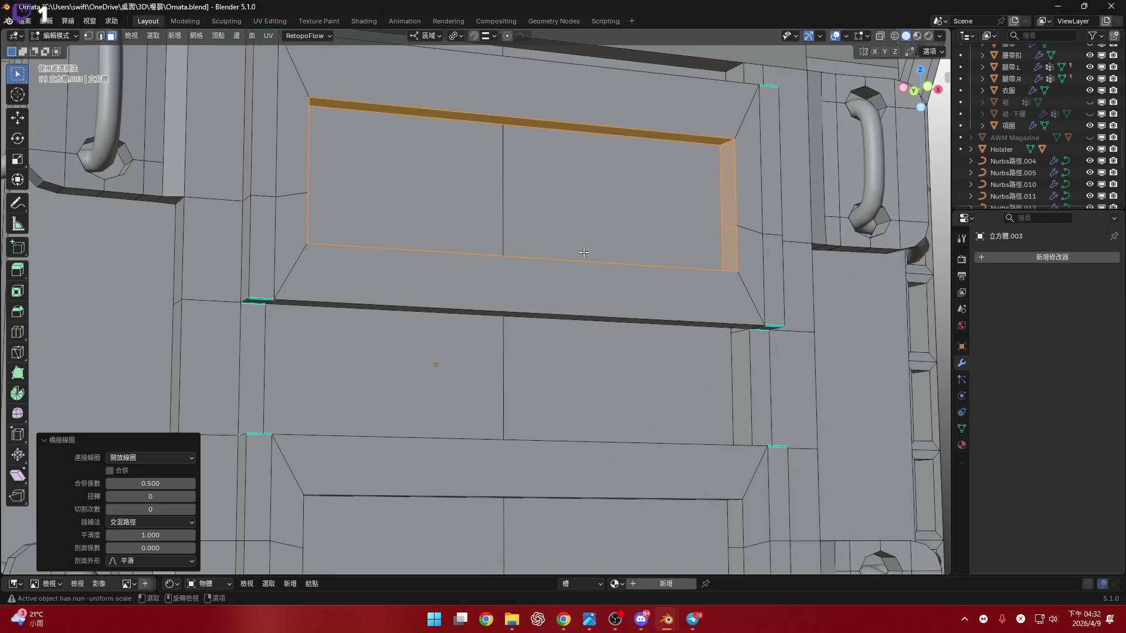
scroll(612, 221, down, 5)
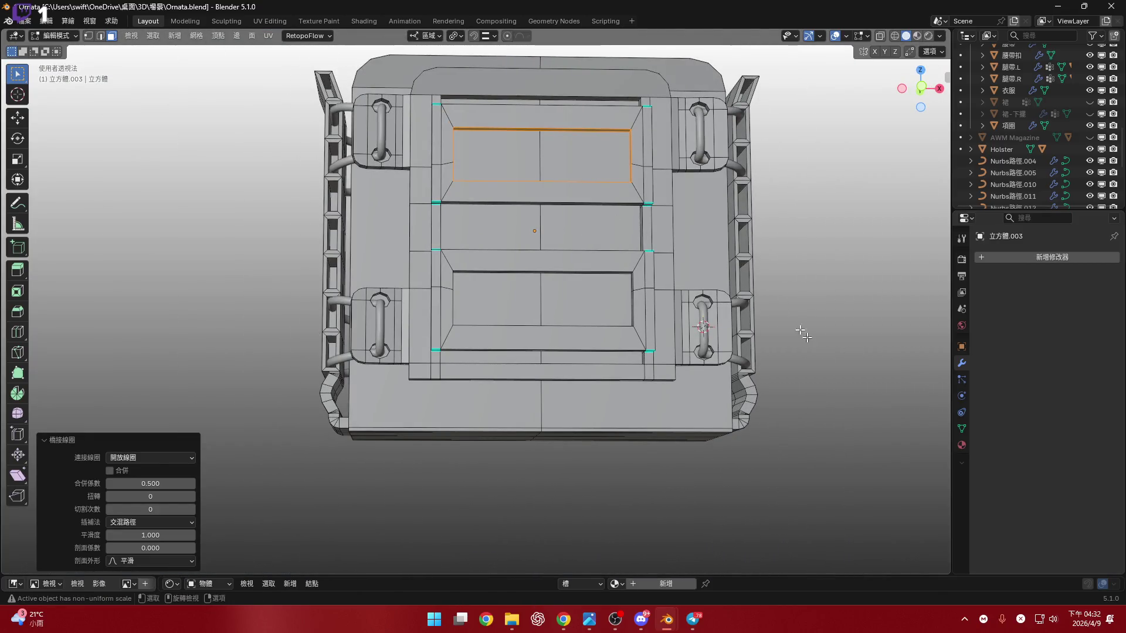
Select the entire pouch mesh starting from a face on its front panel.
mouse_move(802, 333)
middle_down()
mouse_move(507, 313)
mouse_move(674, 352)
mouse_move(608, 329)
middle_up()
scroll(507, 313, up, 3)
scroll(610, 329, up, 6)
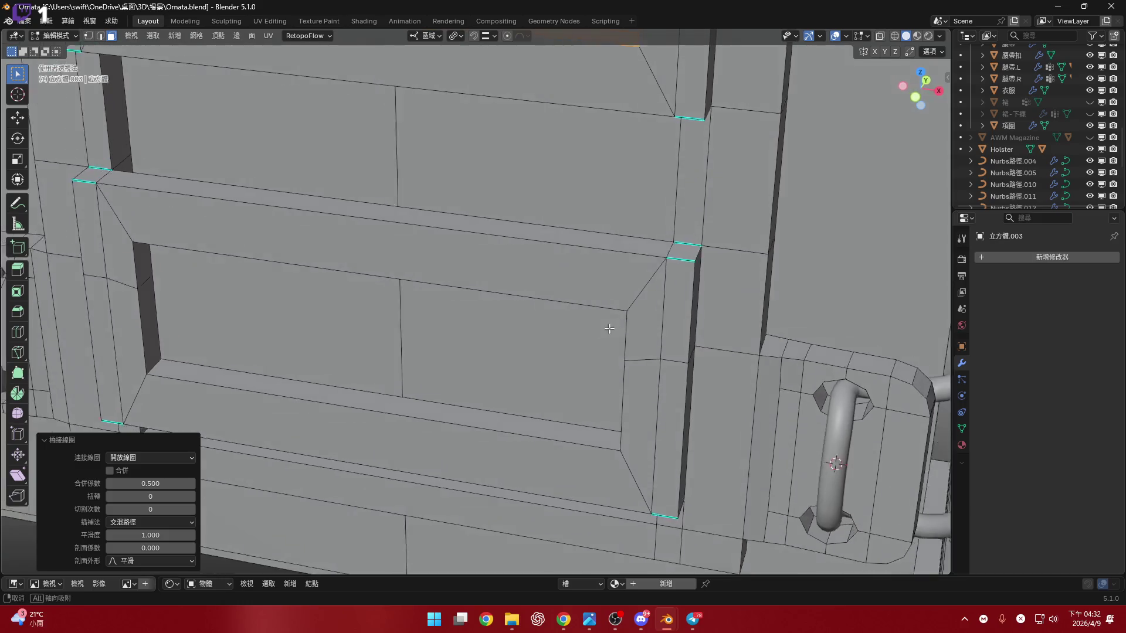
scroll(677, 266, up, 2)
click(680, 263)
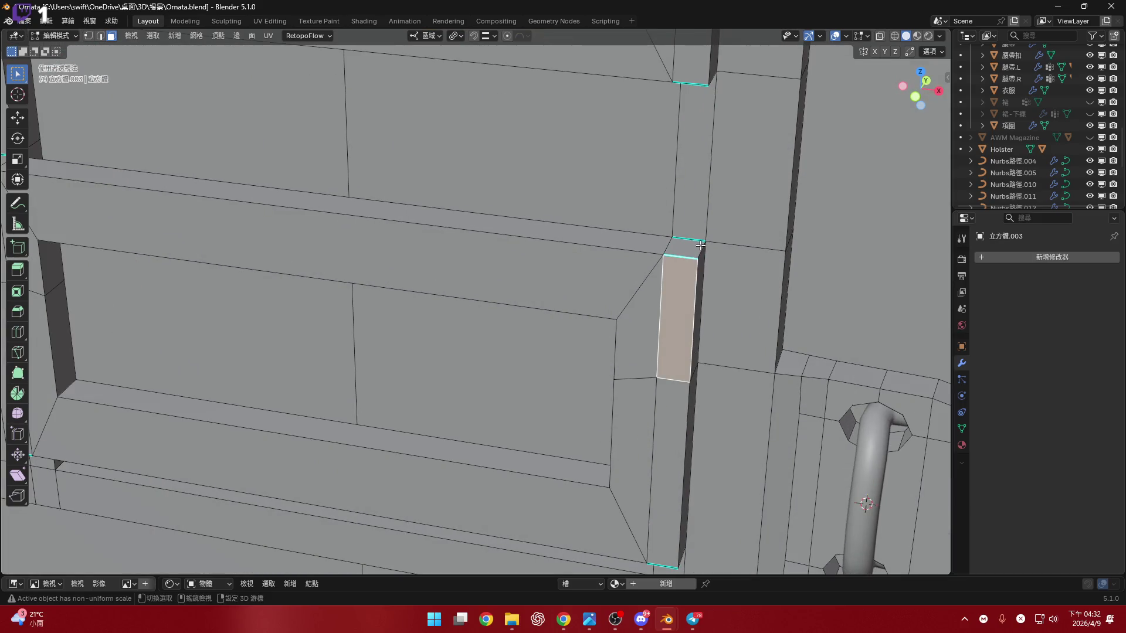
scroll(680, 263, down, 4)
key(ctrl+l)
mouse_move(680, 263)
middle_down()
mouse_move(614, 309)
mouse_move(625, 271)
middle_up()
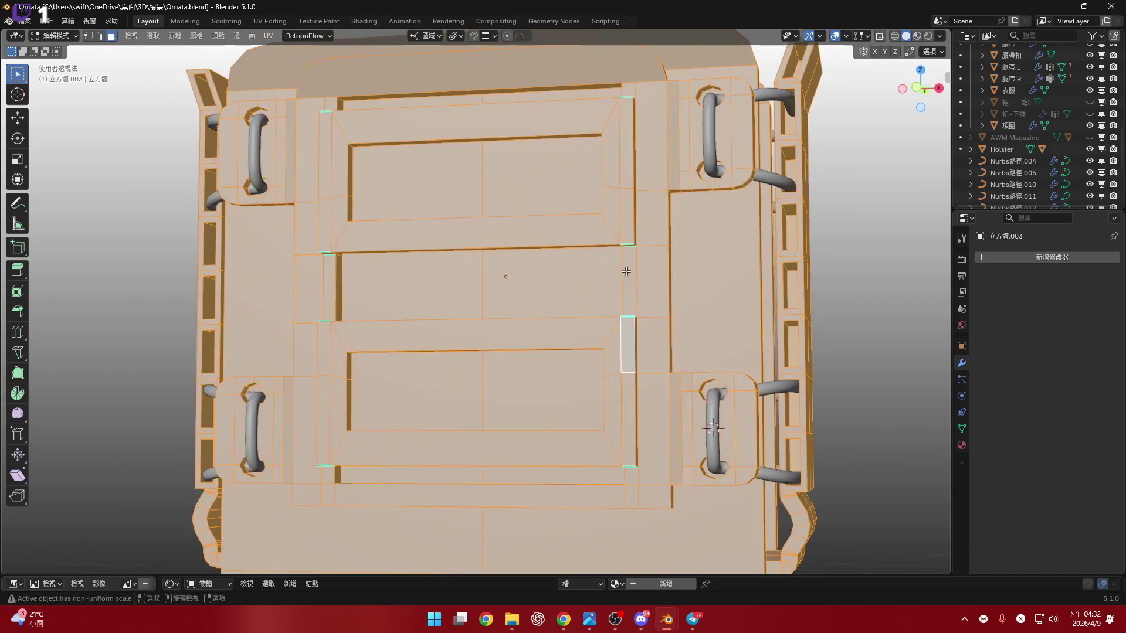
right_click(696, 207)
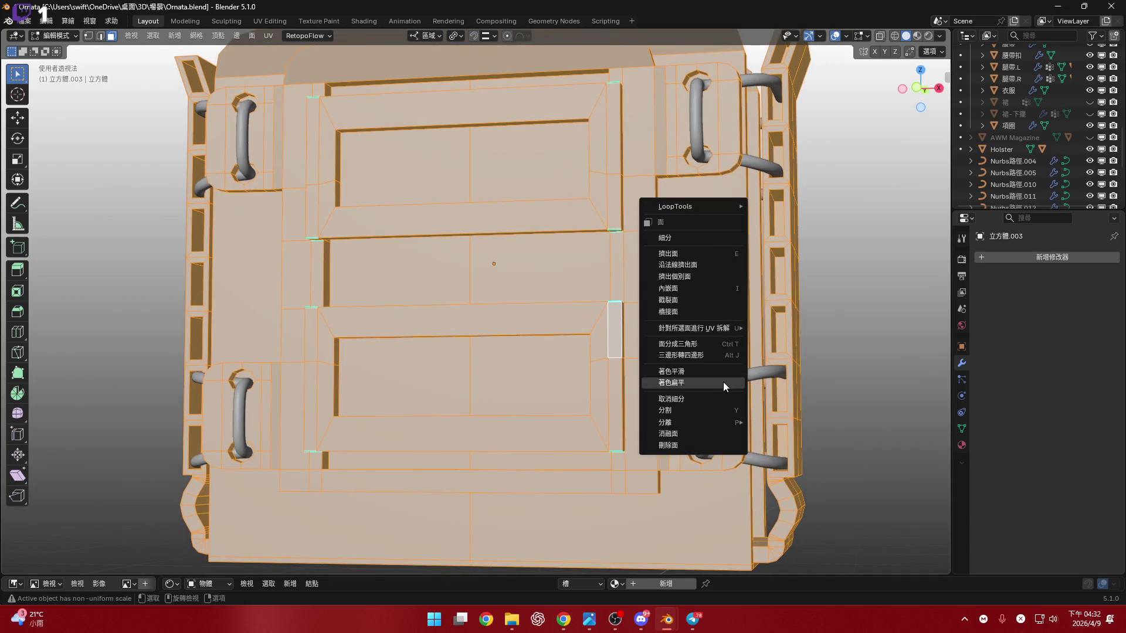
Clear the sharp marks from all the pouch's edges, then deselect the mesh.
key(2)
middle_drag(587, 329, 756, 308)
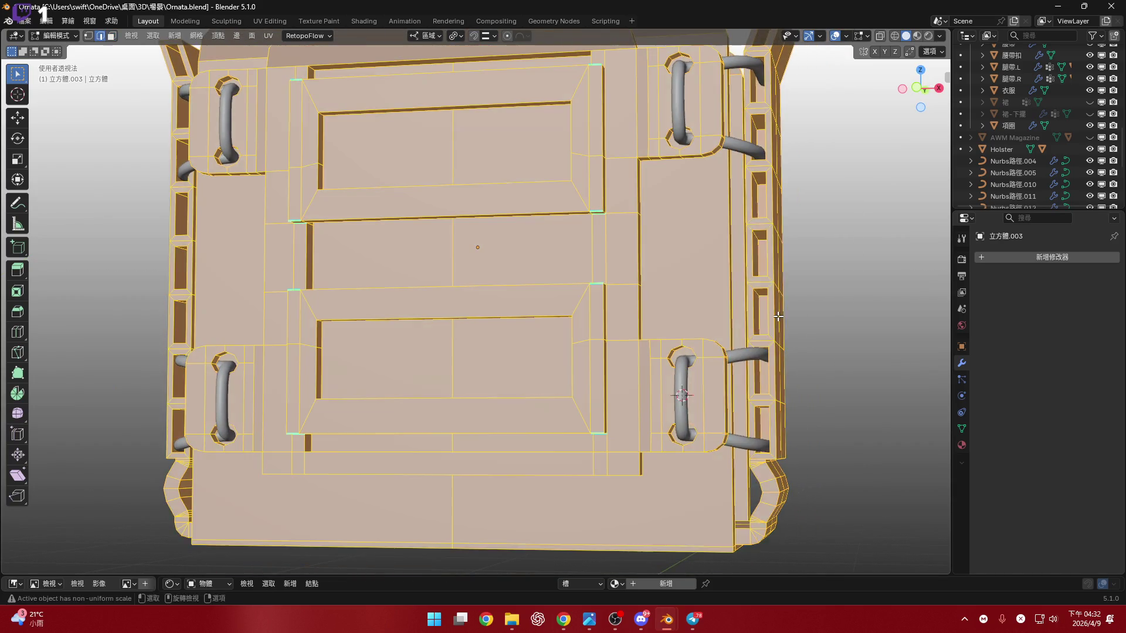
right_click(765, 308)
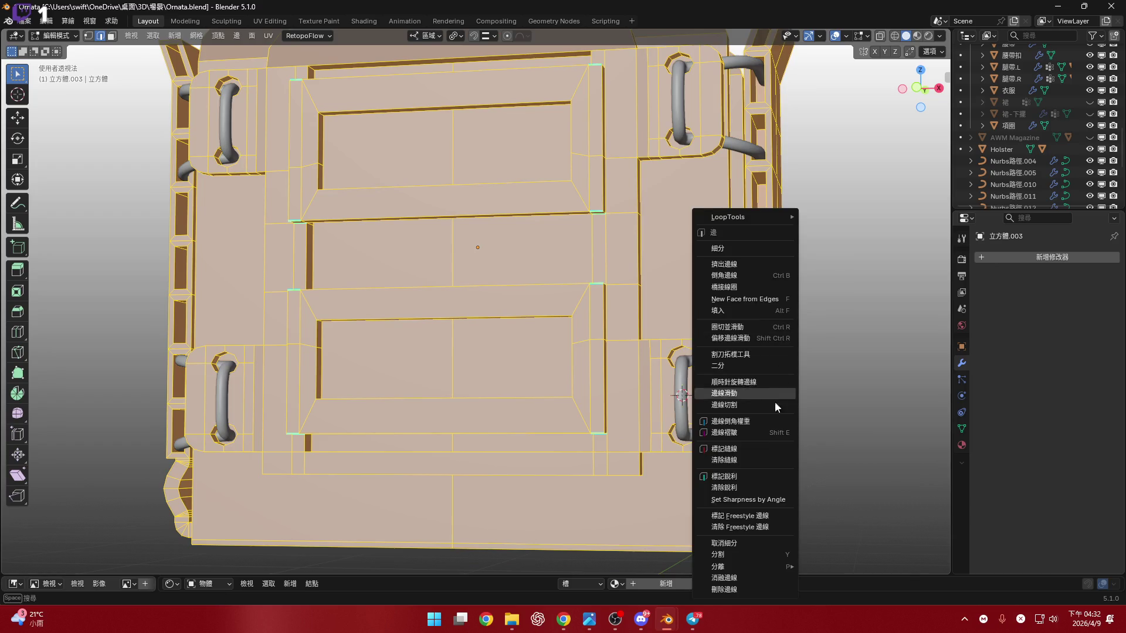
click(781, 486)
mouse_move(782, 487)
middle_down()
mouse_move(803, 344)
mouse_move(463, 364)
mouse_move(610, 373)
mouse_move(546, 414)
mouse_move(493, 378)
mouse_move(528, 369)
middle_up()
click(803, 344)
scroll(616, 351, up, 5)
scroll(545, 414, down, 5)
Delete the right half of the pouch's vertices from a see-through side view.
click(927, 91)
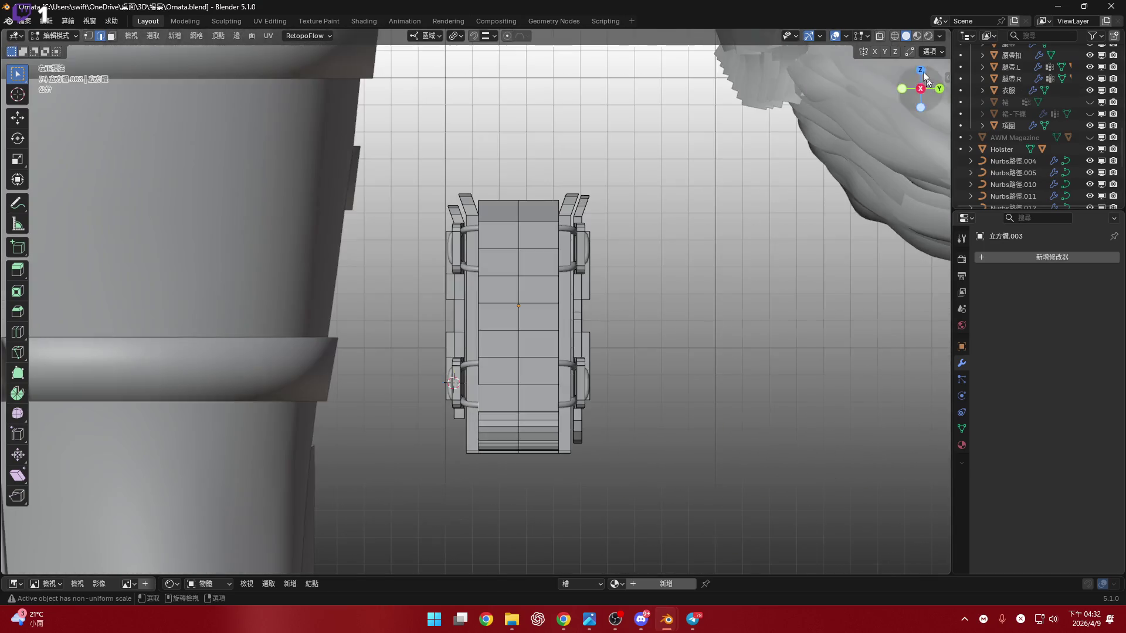
click(879, 36)
shift+middle_drag(556, 170, 563, 140)
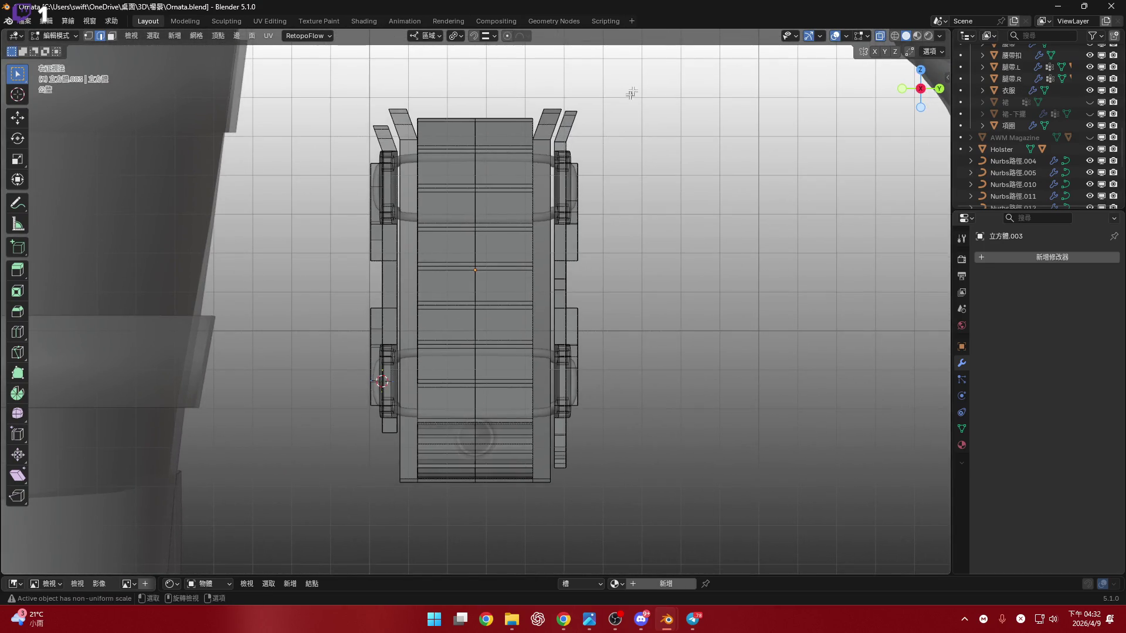
drag(674, 63, 475, 545)
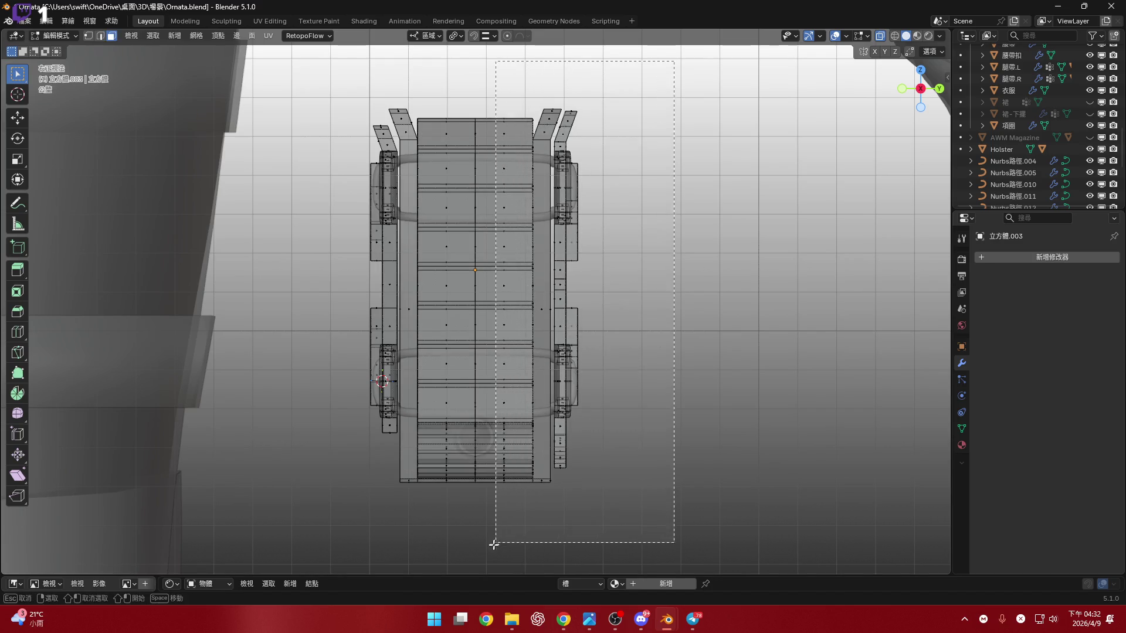
shift+middle_drag(599, 302, 610, 336)
key(x)
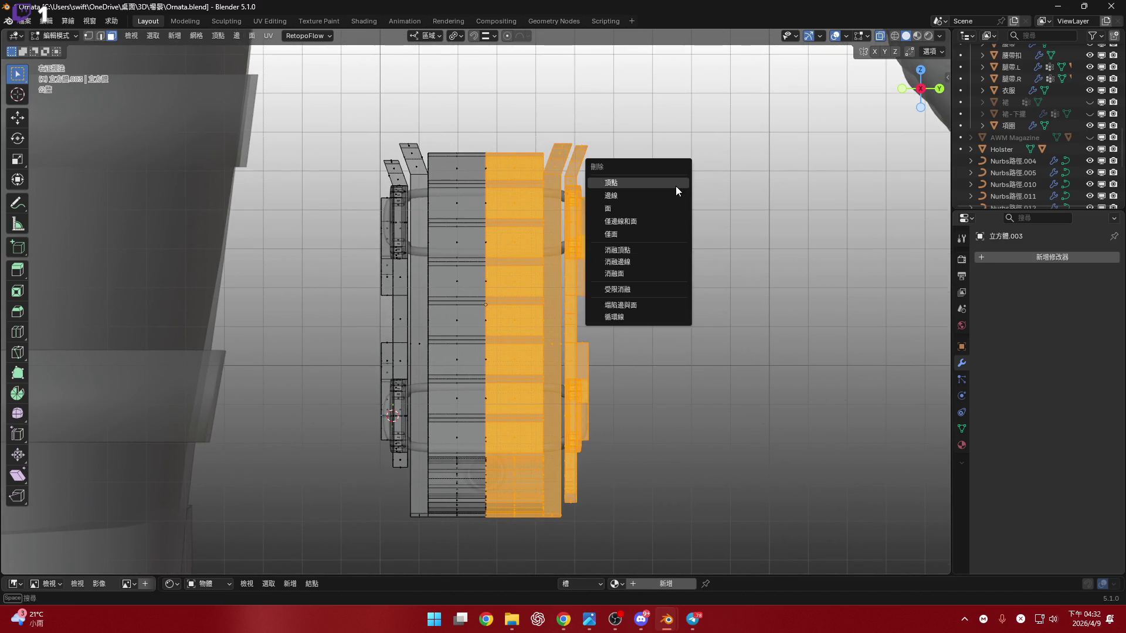
click(683, 204)
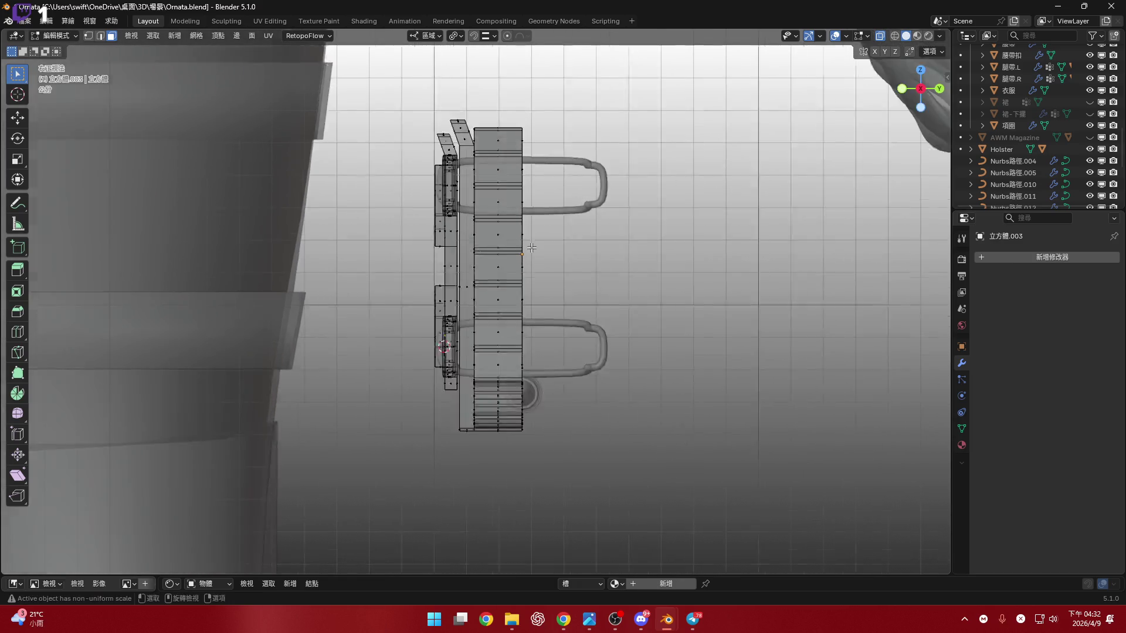
Add a Mirror modifier set to the Y axis only and return to solid display.
middle_drag(516, 236, 668, 264)
click(1002, 258)
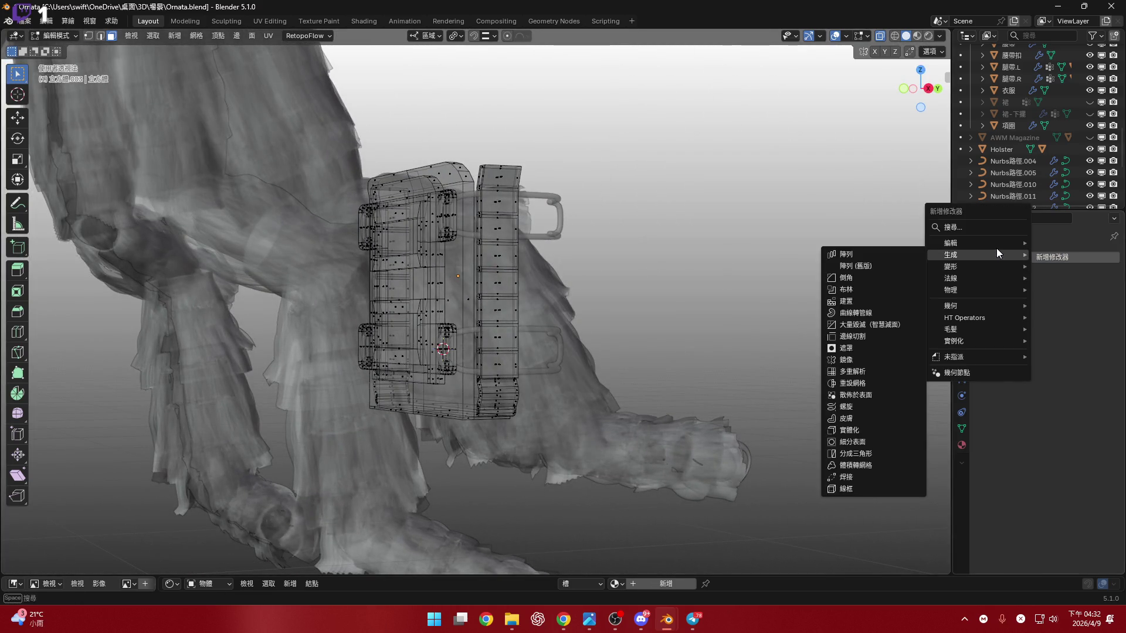
mouse_move(977, 254)
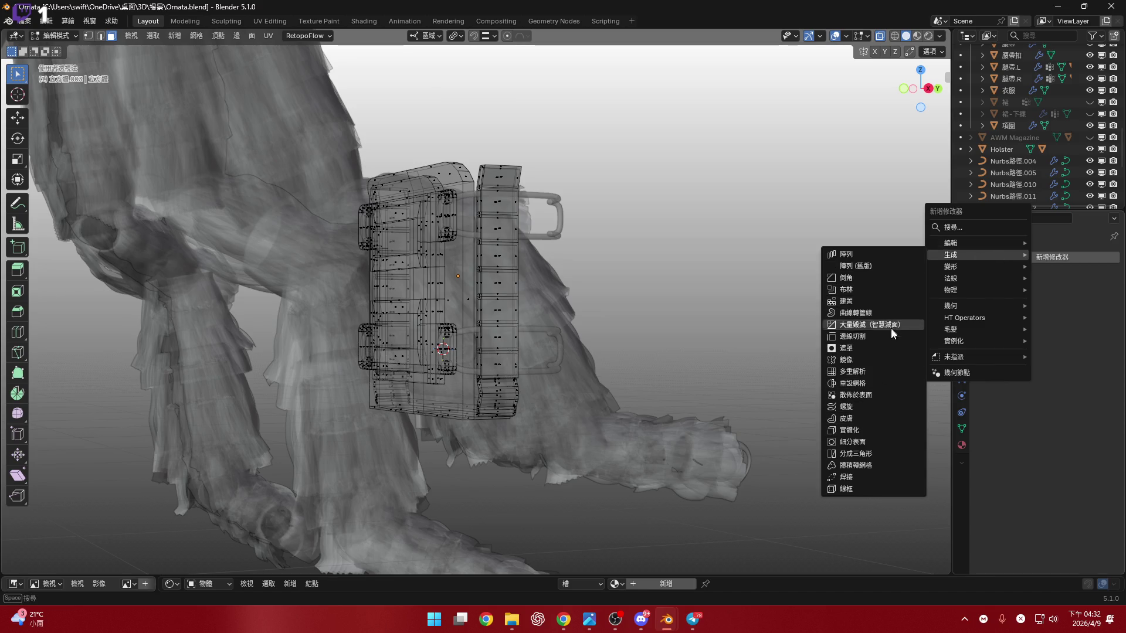
click(893, 361)
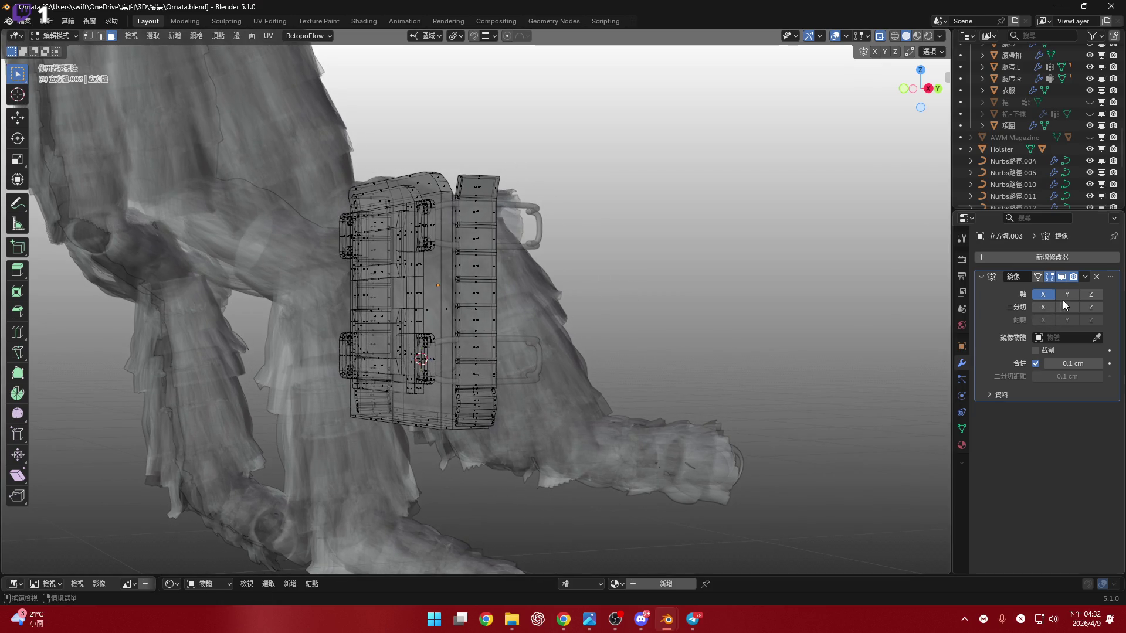
click(1091, 294)
click(1067, 294)
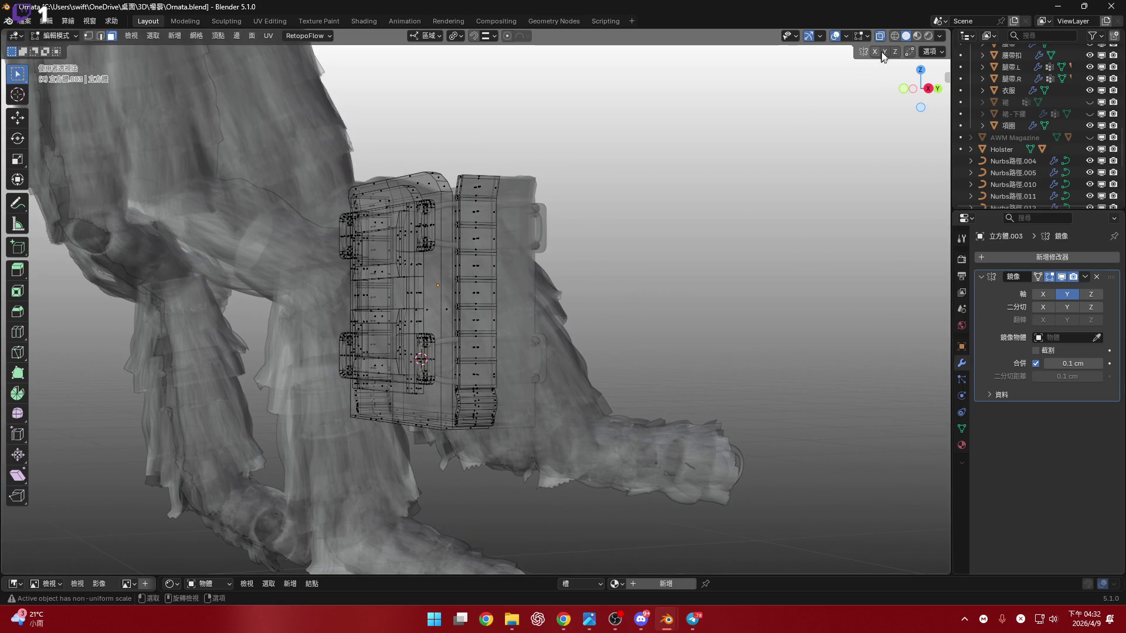
click(880, 36)
mouse_move(546, 297)
middle_down()
mouse_move(616, 282)
mouse_move(617, 407)
mouse_move(772, 314)
middle_up()
scroll(632, 282, up, 5)
scroll(632, 282, down, 2)
scroll(616, 406, down, 3)
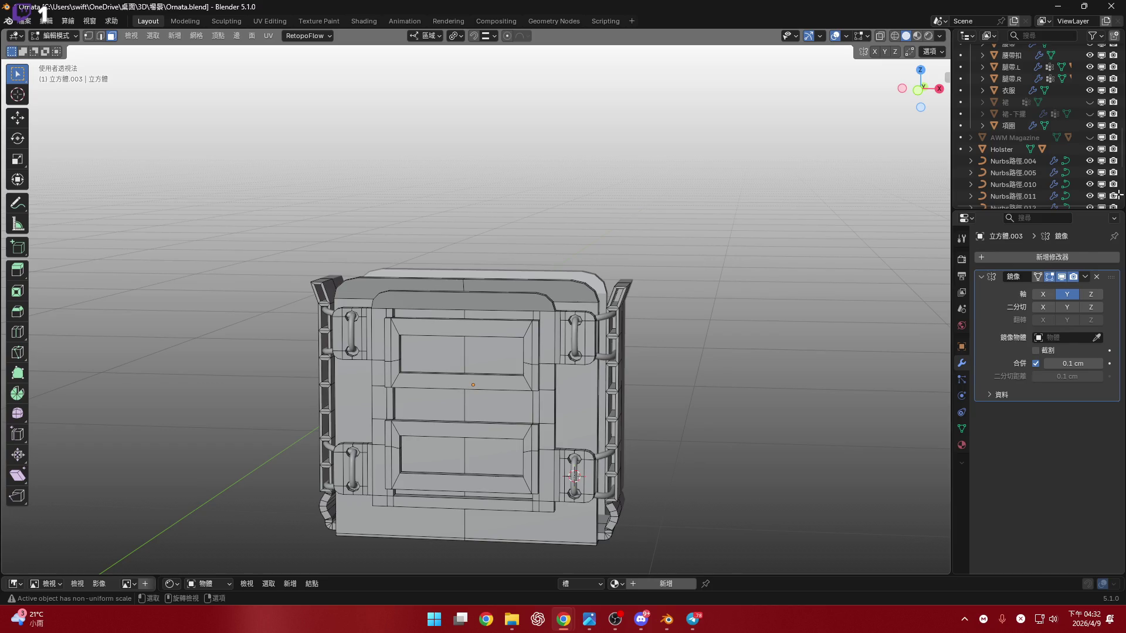
Show the AWM Magazine beside the pouch and view the pouch in material preview shading.
key(Tab)
scroll(1065, 124, down, 3)
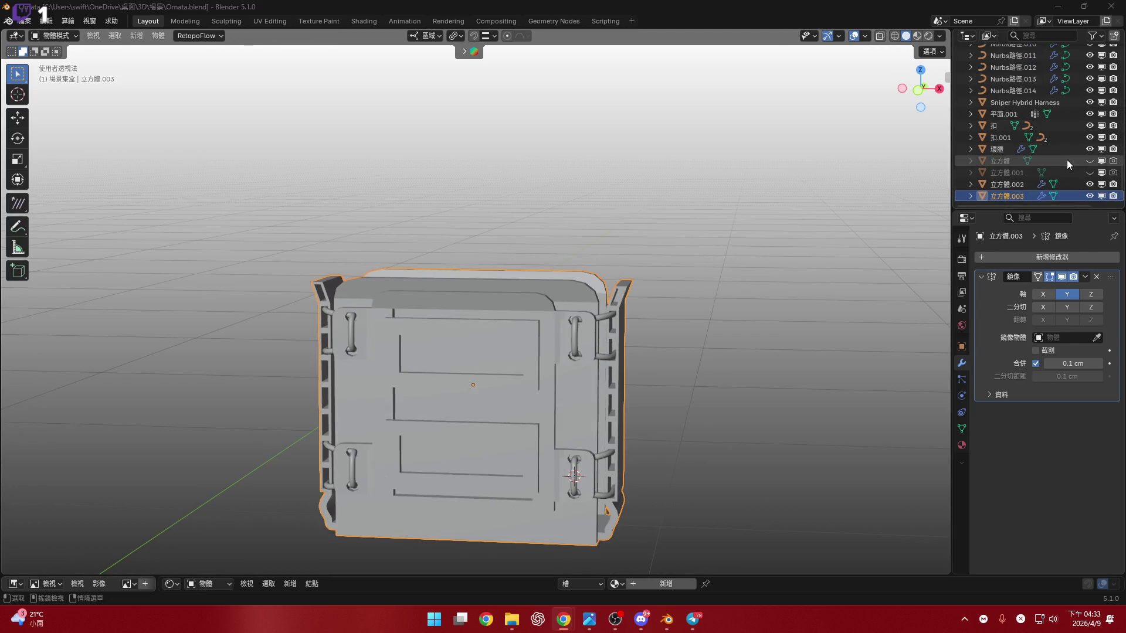
scroll(1070, 163, up, 5)
click(1090, 161)
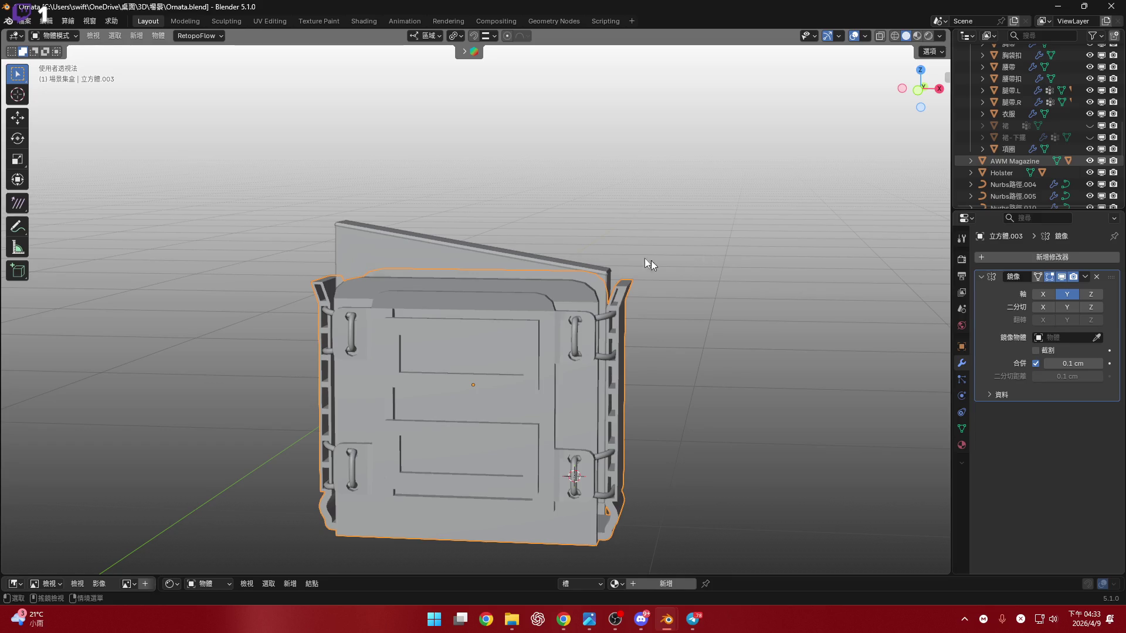
mouse_move(650, 261)
middle_down()
mouse_move(591, 257)
mouse_move(590, 246)
middle_up()
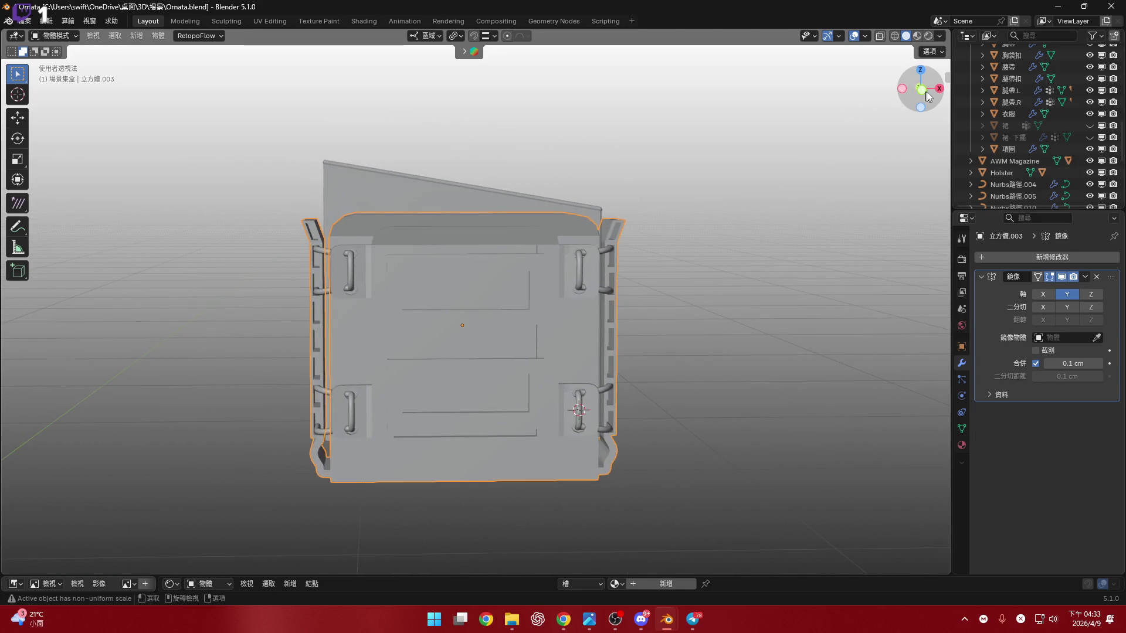
drag(926, 97, 901, 99)
middle_drag(902, 100, 623, 240)
scroll(622, 240, down, 2)
scroll(572, 324, up, 4)
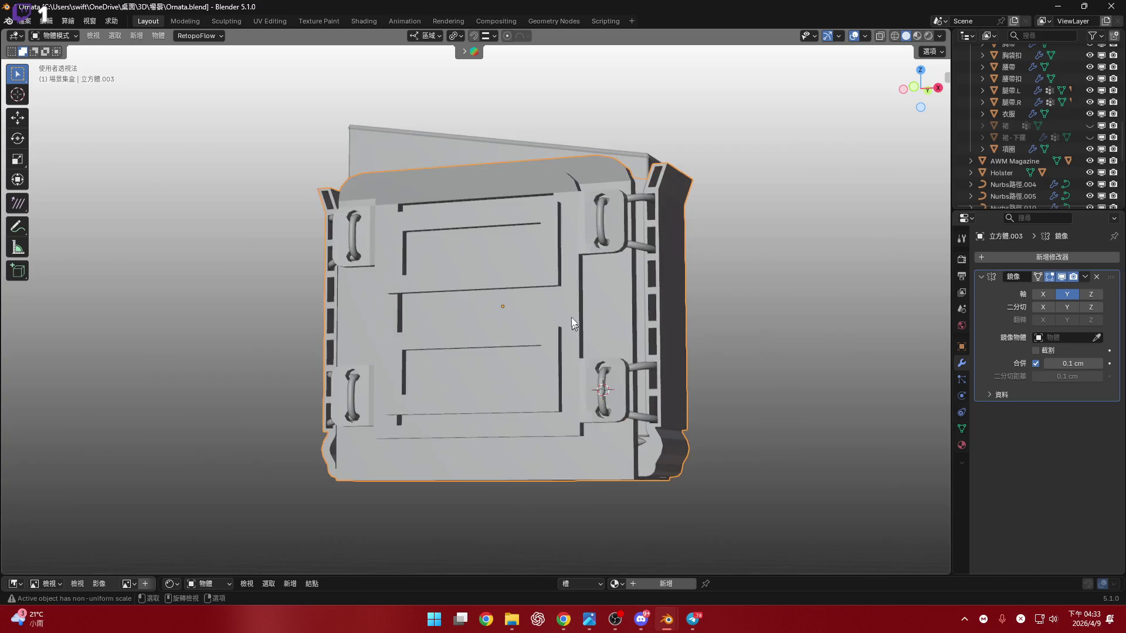
middle_drag(571, 324, 866, 30)
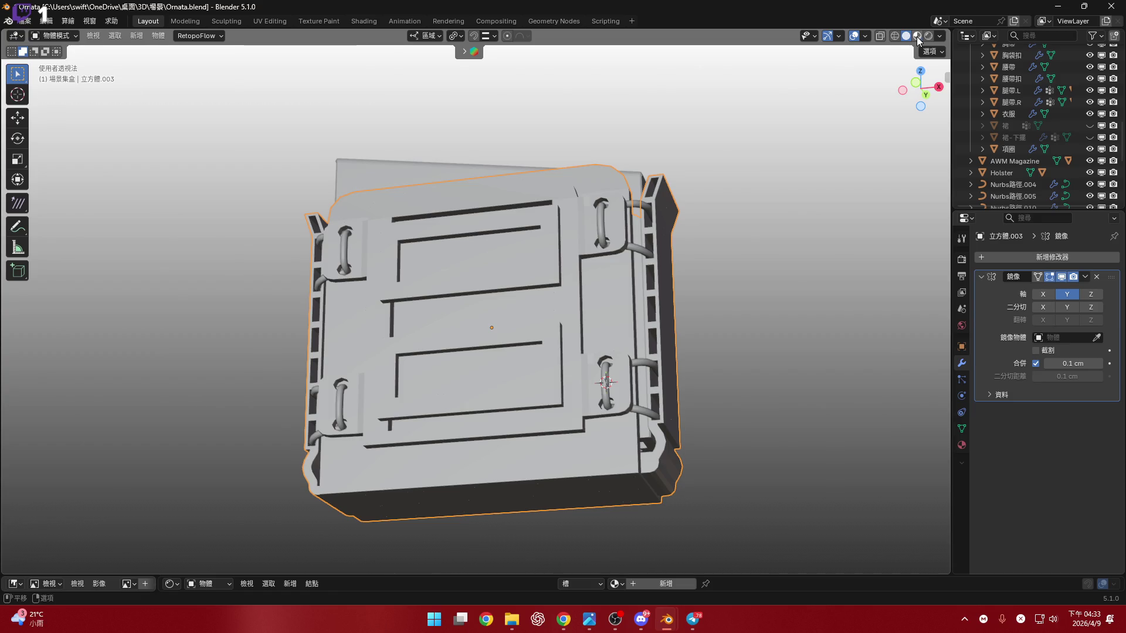
click(918, 37)
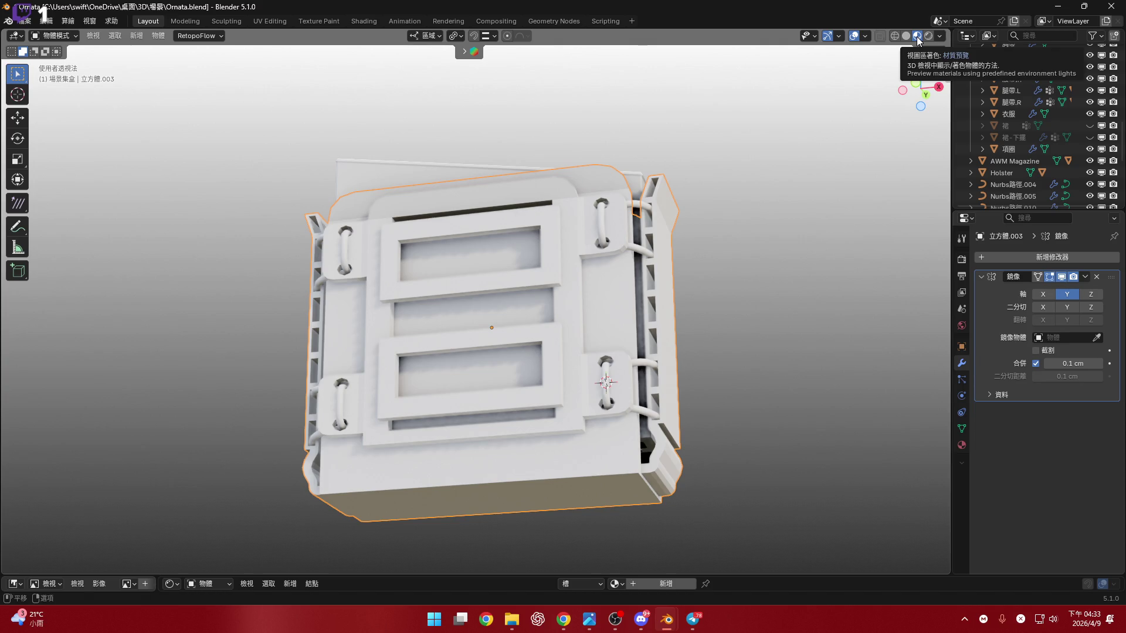
scroll(561, 331, up, 5)
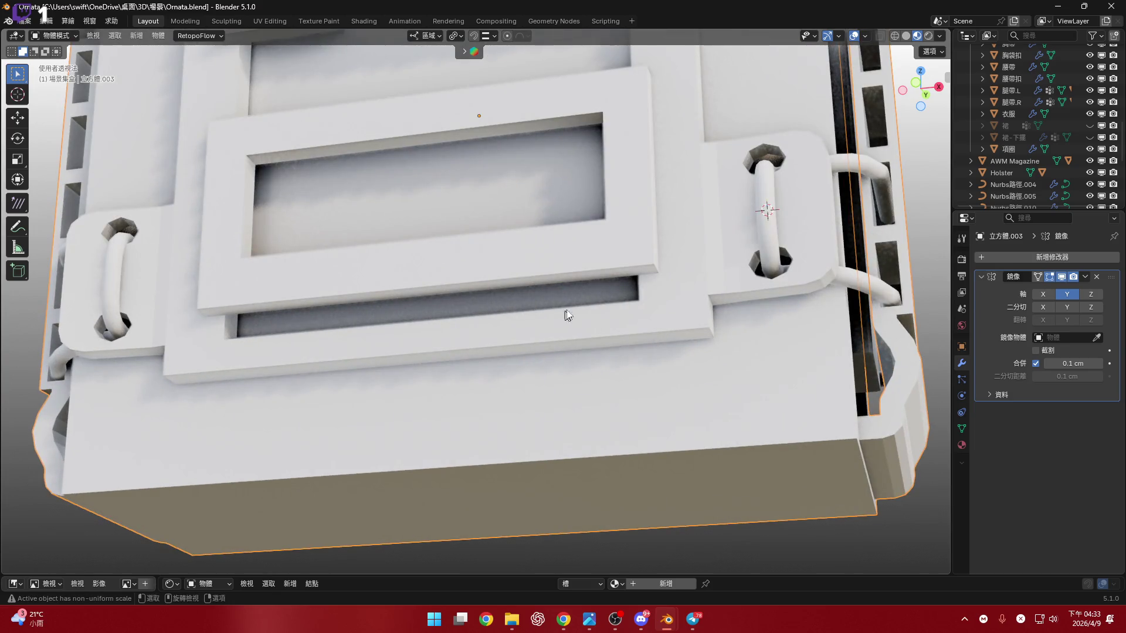
Re-enter mesh editing on the pouch and select a long strip of faces.
key(Tab)
mouse_move(566, 315)
middle_down()
mouse_move(271, 352)
mouse_move(762, 131)
mouse_move(547, 303)
mouse_move(928, 73)
middle_up()
ctrl+click(265, 355)
Move the selected face strip down 1.075 cm along the local Z axis.
click(932, 77)
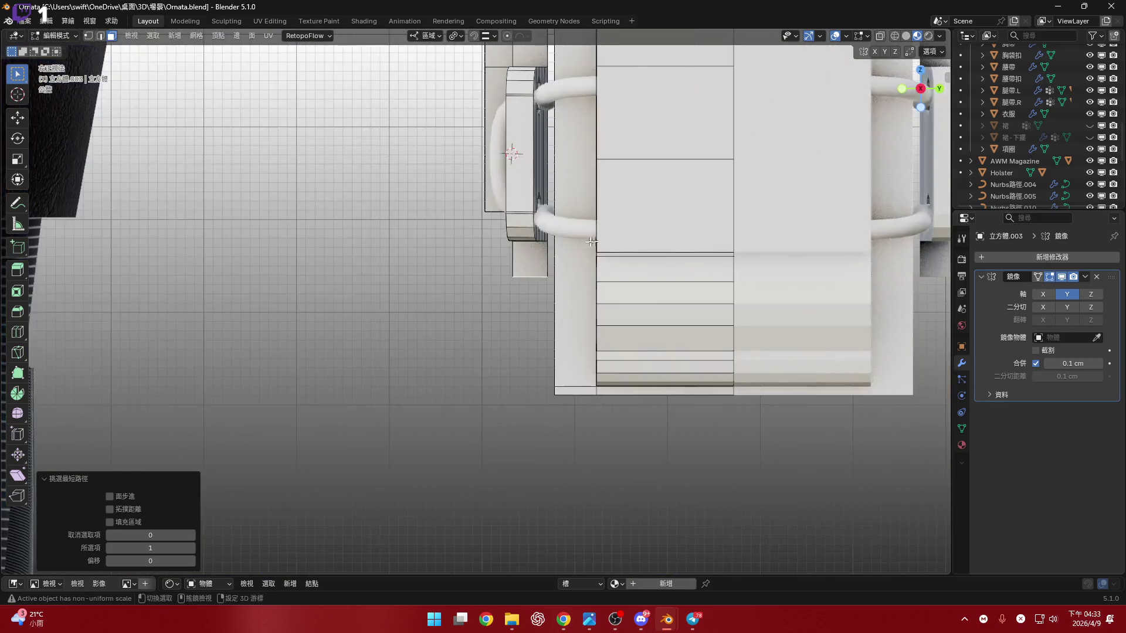
scroll(591, 241, up, 2)
scroll(634, 209, up, 2)
key(g)
key(z)
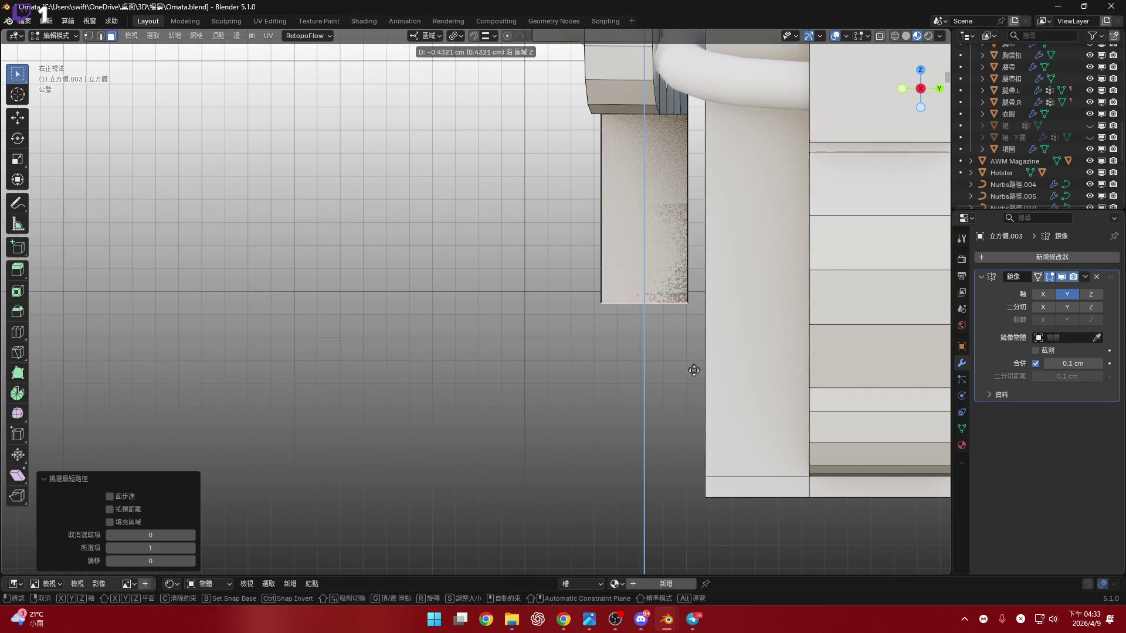
click(699, 506)
middle_drag(674, 378, 621, 304)
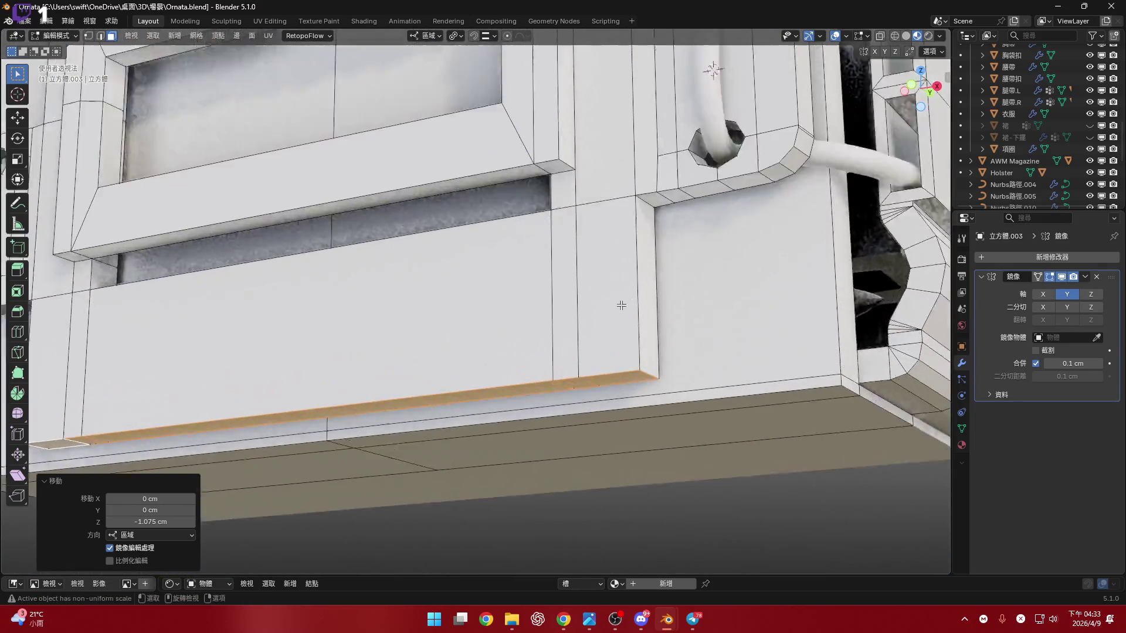
scroll(621, 305, down, 2)
Bevel the selected corner edges of the pouch.
key(2)
middle_drag(658, 382, 439, 335)
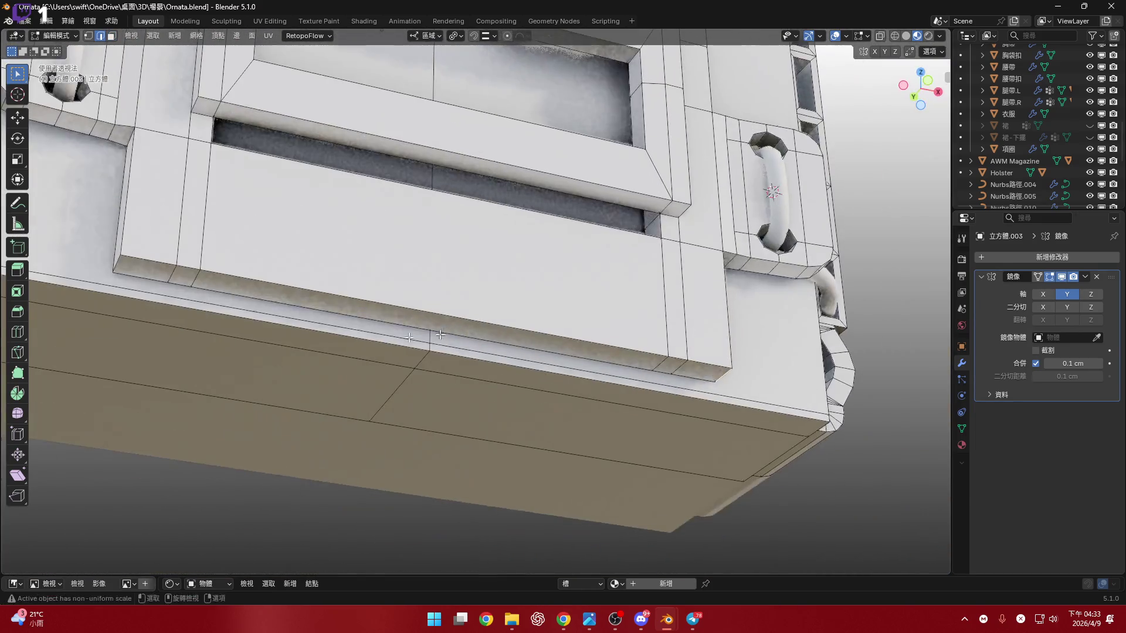
middle_drag(586, 317, 792, 369)
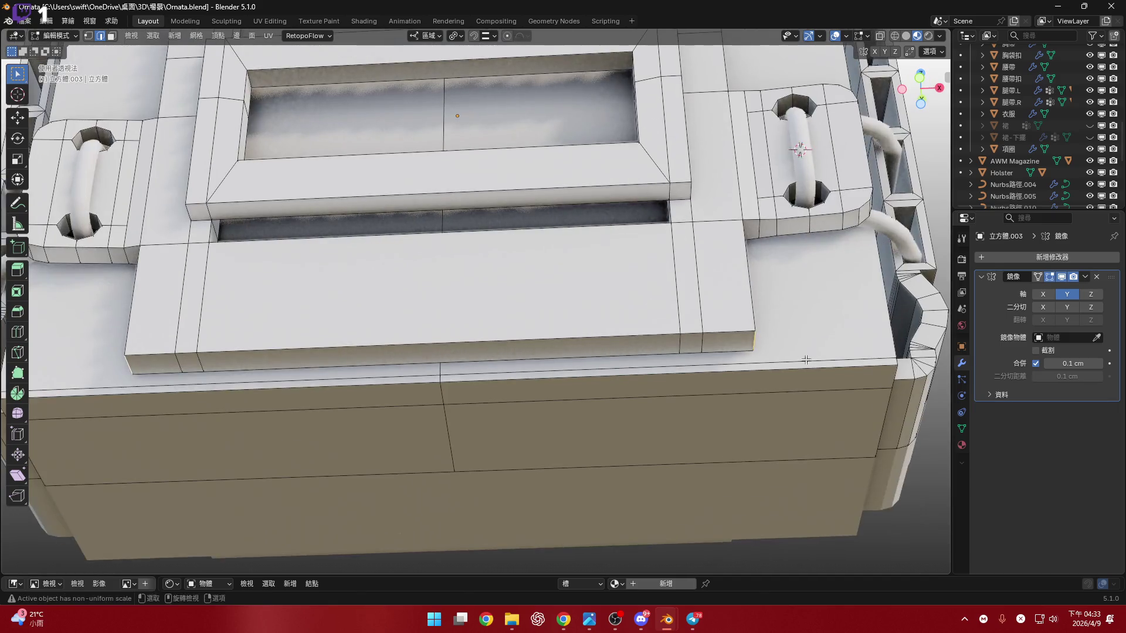
key(ctrl+b)
click(881, 423)
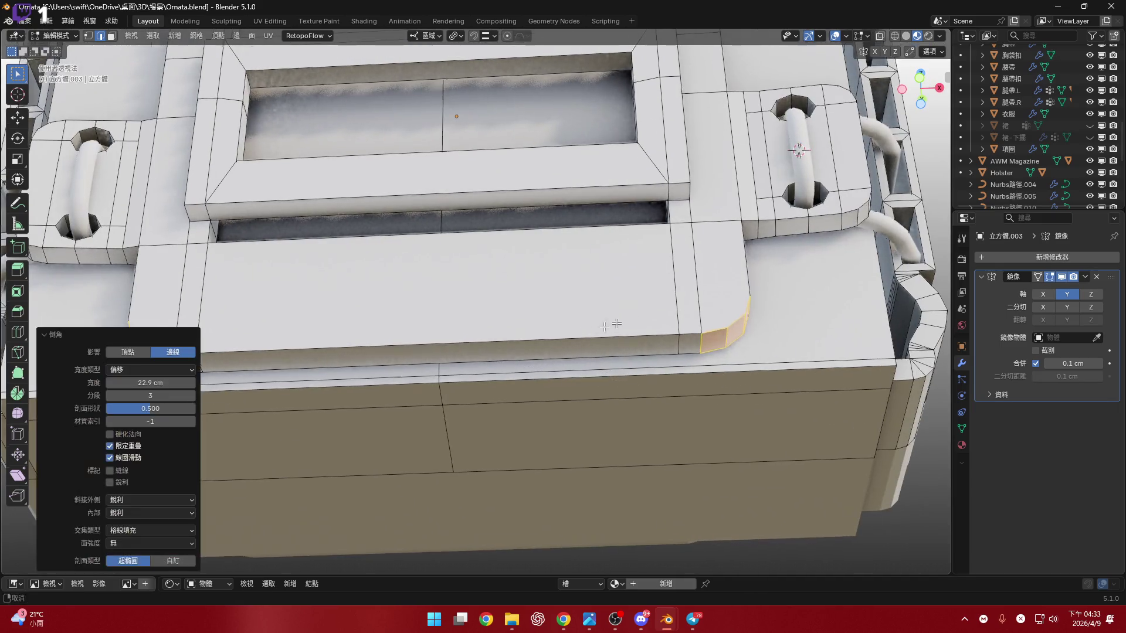
scroll(618, 322, down, 3)
Merge the whole mesh's vertices by distance, removing four duplicates, then deselect.
key(a)
scroll(535, 326, up, 4)
key(m)
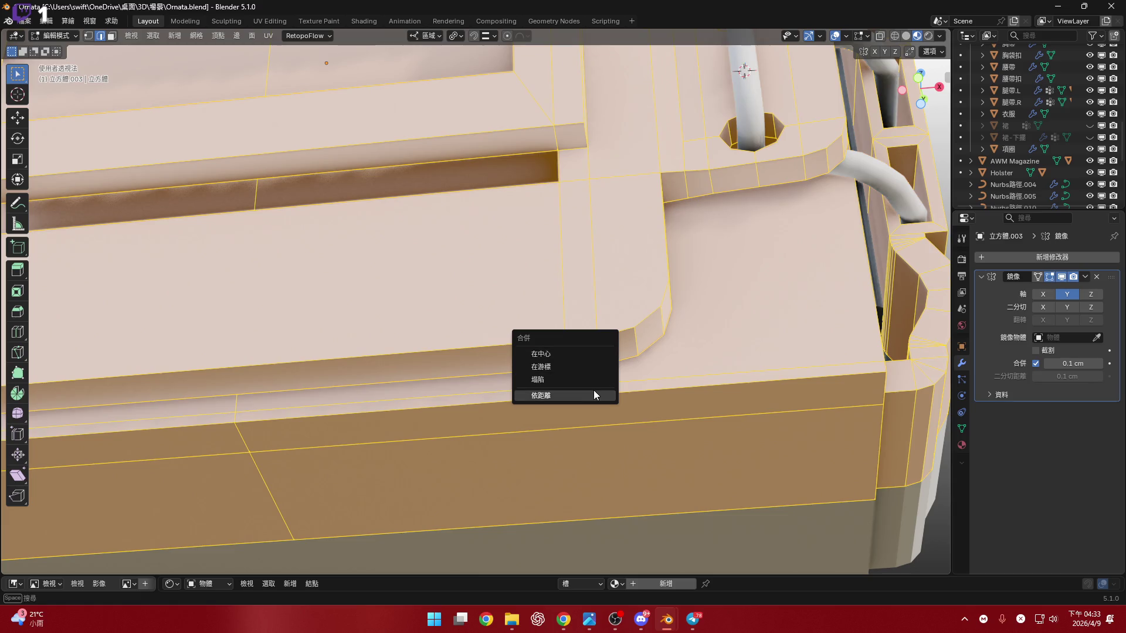
click(593, 395)
mouse_move(593, 395)
middle_down()
mouse_move(603, 339)
mouse_move(548, 232)
mouse_move(183, 253)
mouse_move(446, 275)
middle_up()
scroll(602, 340, up, 2)
key(alt+a)
scroll(602, 340, down, 2)
scroll(549, 232, up, 4)
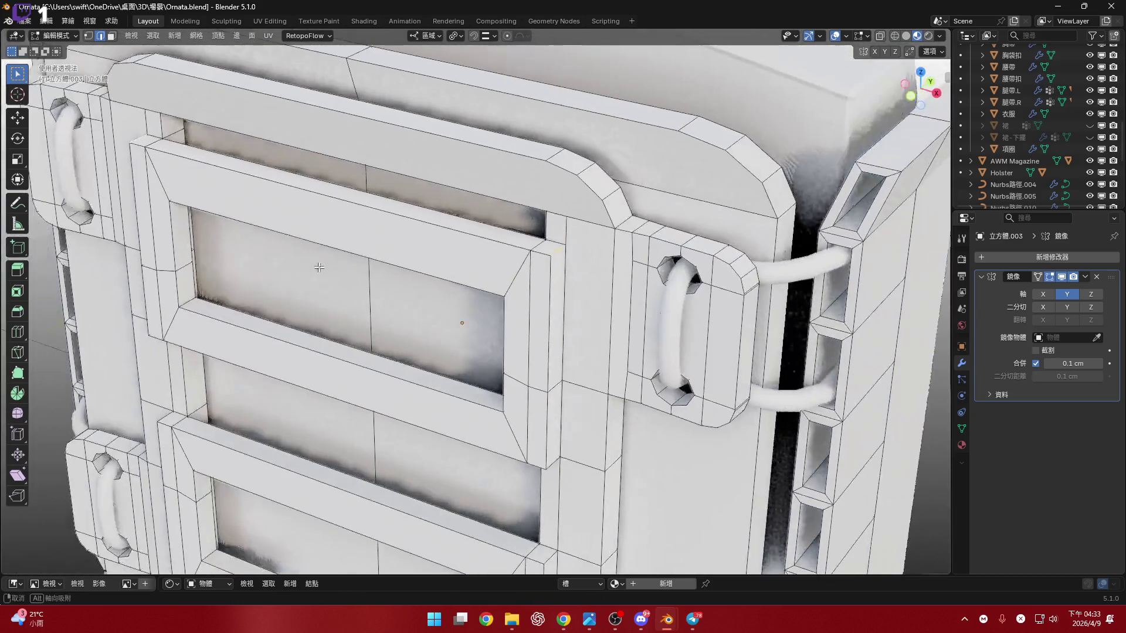
scroll(517, 261, down, 3)
scroll(518, 261, up, 3)
mouse_move(517, 261)
middle_down()
mouse_move(523, 229)
mouse_move(565, 314)
mouse_move(407, 325)
mouse_move(596, 387)
mouse_move(585, 384)
middle_up()
scroll(523, 230, down, 5)
scroll(564, 313, up, 3)
scroll(564, 313, up, 3)
scroll(596, 387, down, 3)
scroll(596, 388, down, 3)
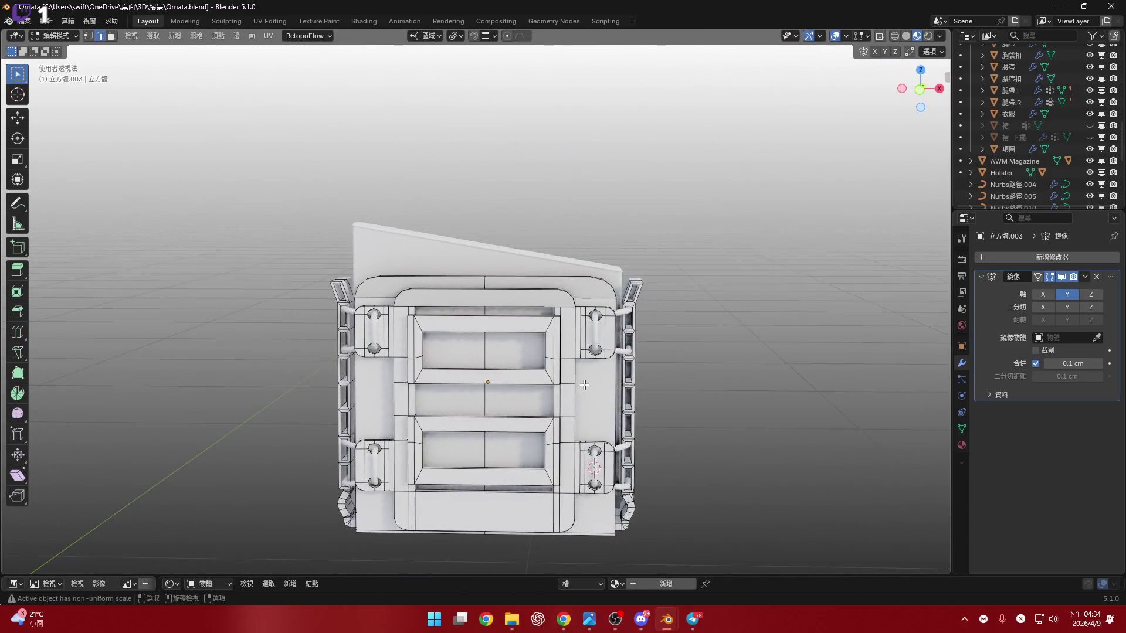
scroll(516, 403, up, 3)
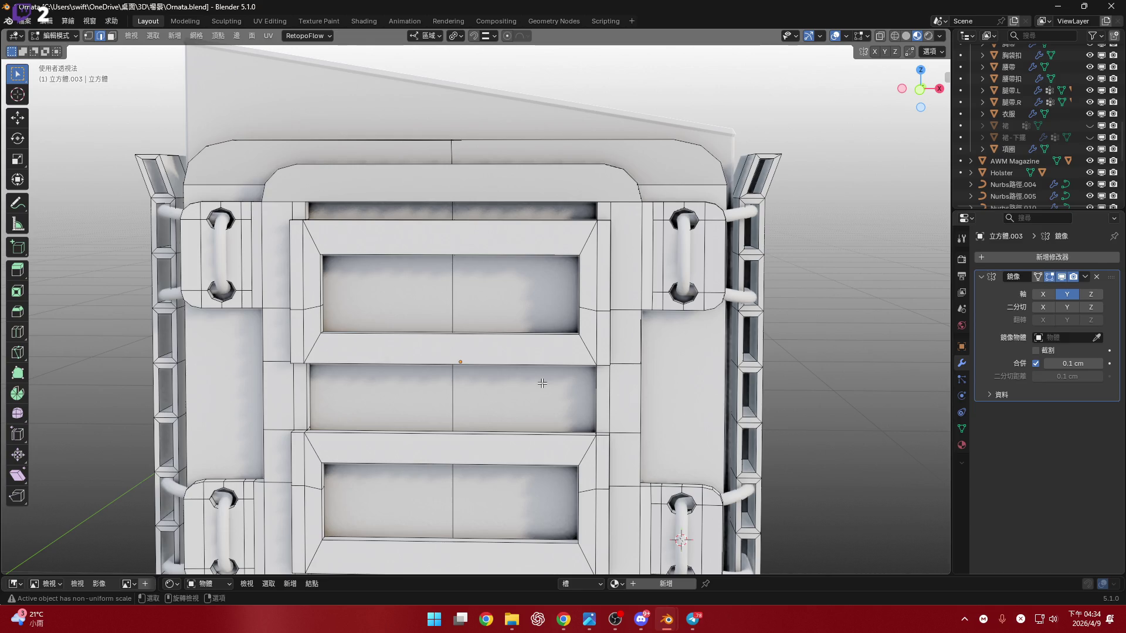
scroll(520, 276, up, 1)
scroll(529, 308, up, 3)
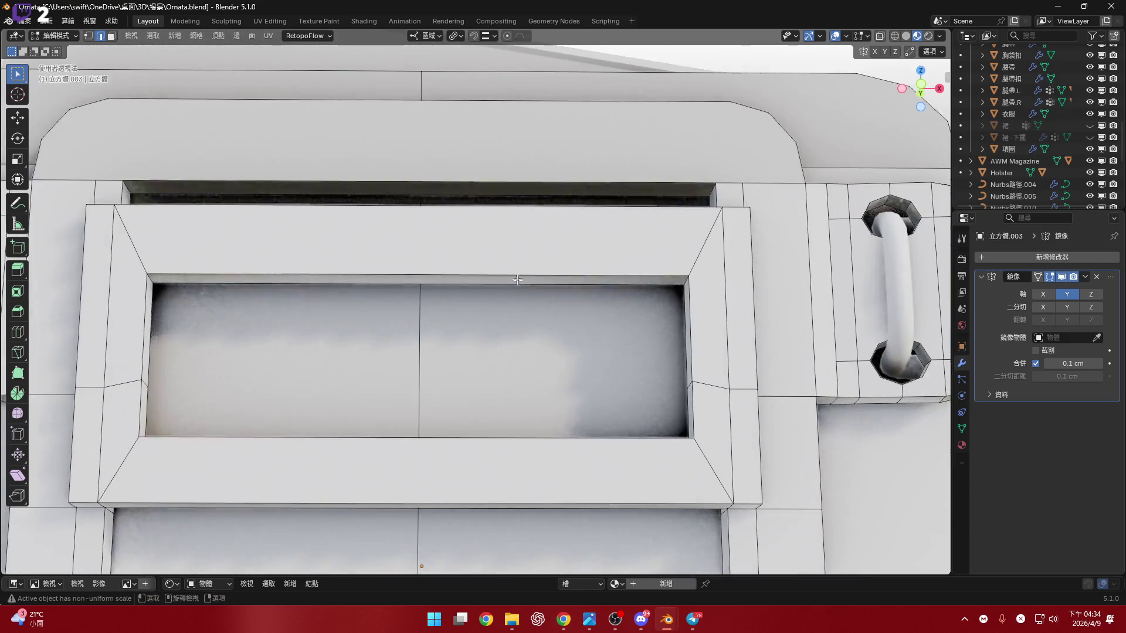
Try and cancel a vertical scale, then add the lower opening's edge loop to the selection.
middle_drag(536, 336, 542, 356)
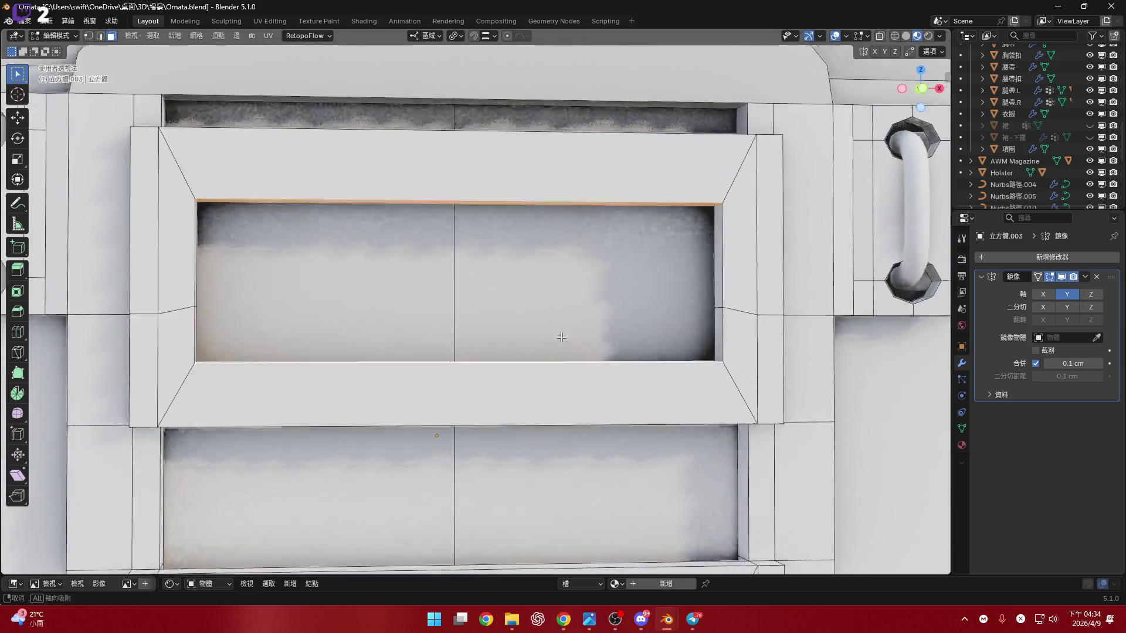
middle_drag(541, 356, 816, 363)
key(s)
key(z)
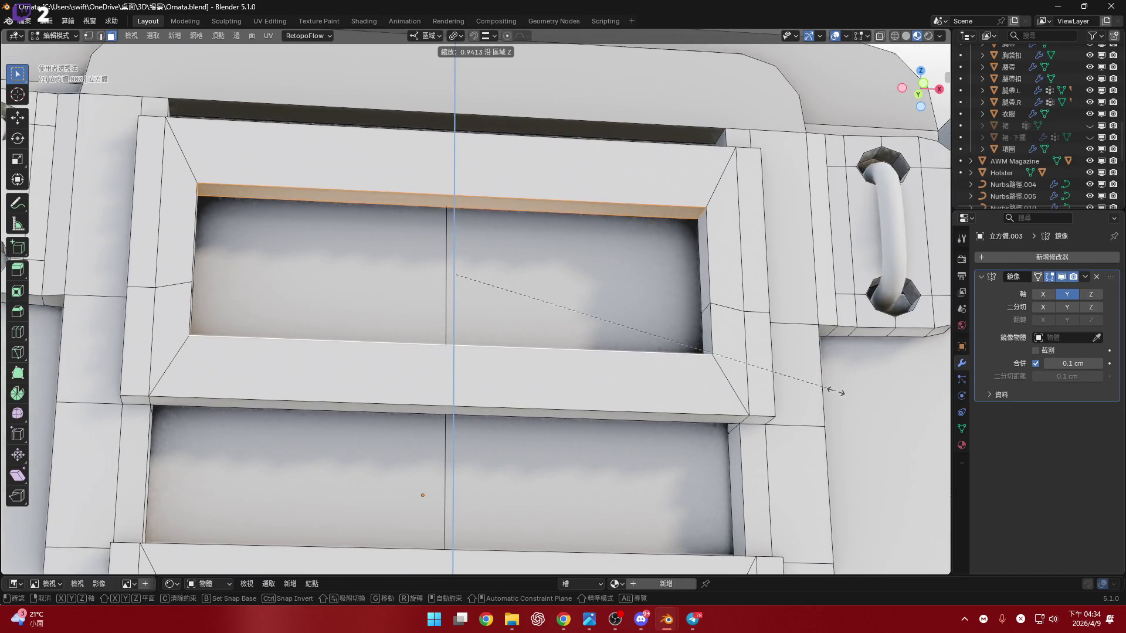
key(Escape)
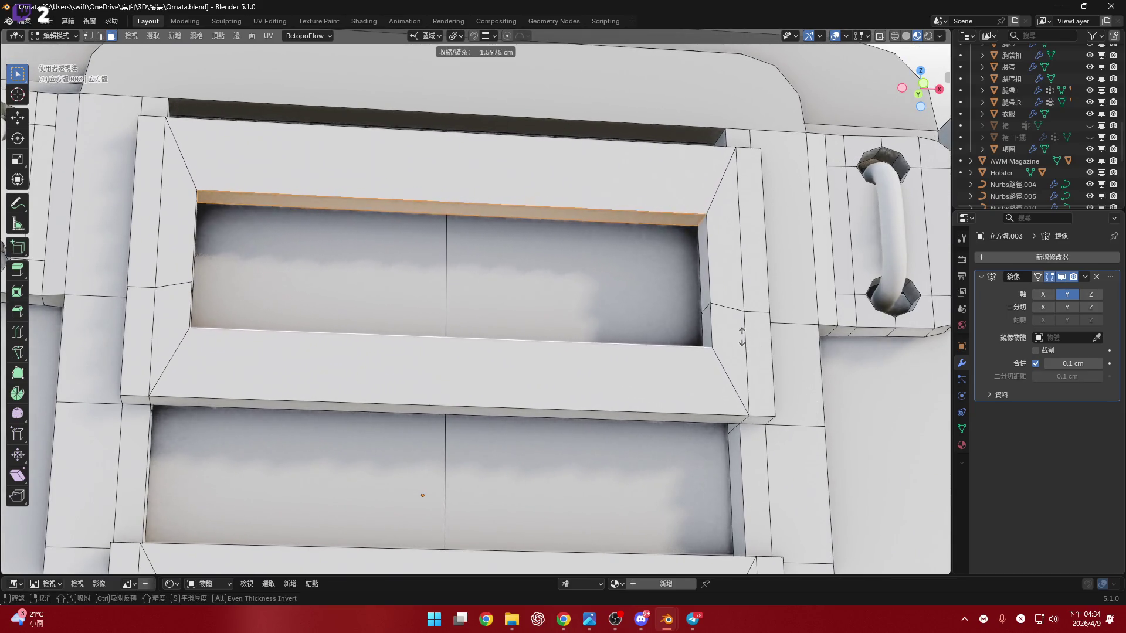
mouse_move(748, 307)
shift+middle_down()
mouse_move(598, 288)
mouse_move(597, 128)
shift+middle_up()
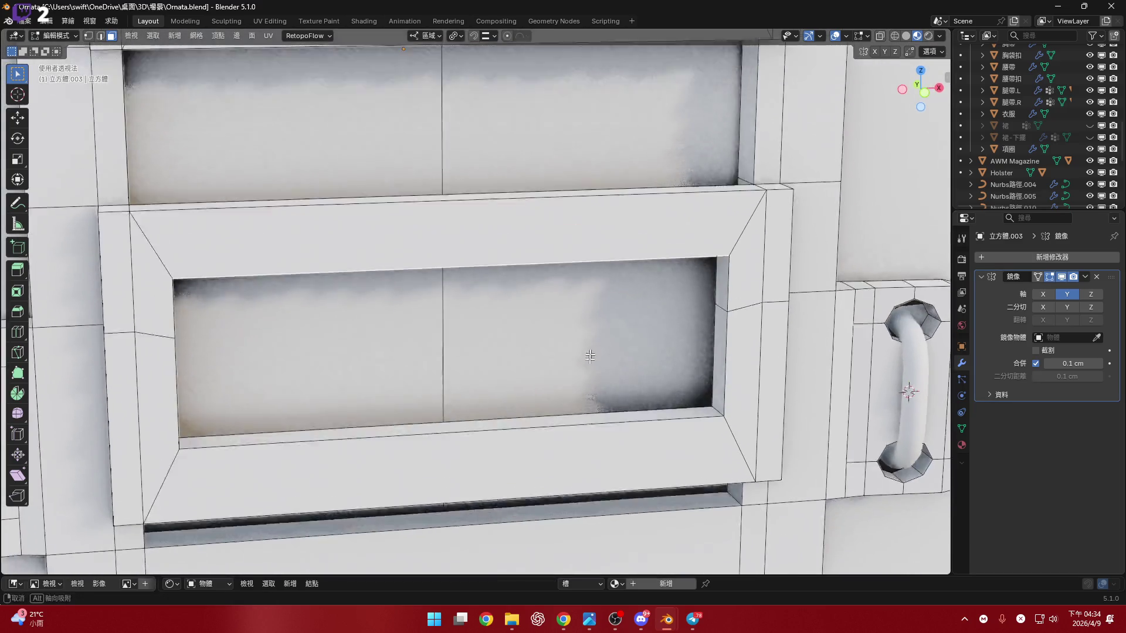
shift+middle_drag(596, 379, 596, 426)
alt+click(648, 274)
shift+middle_drag(649, 290, 616, 387)
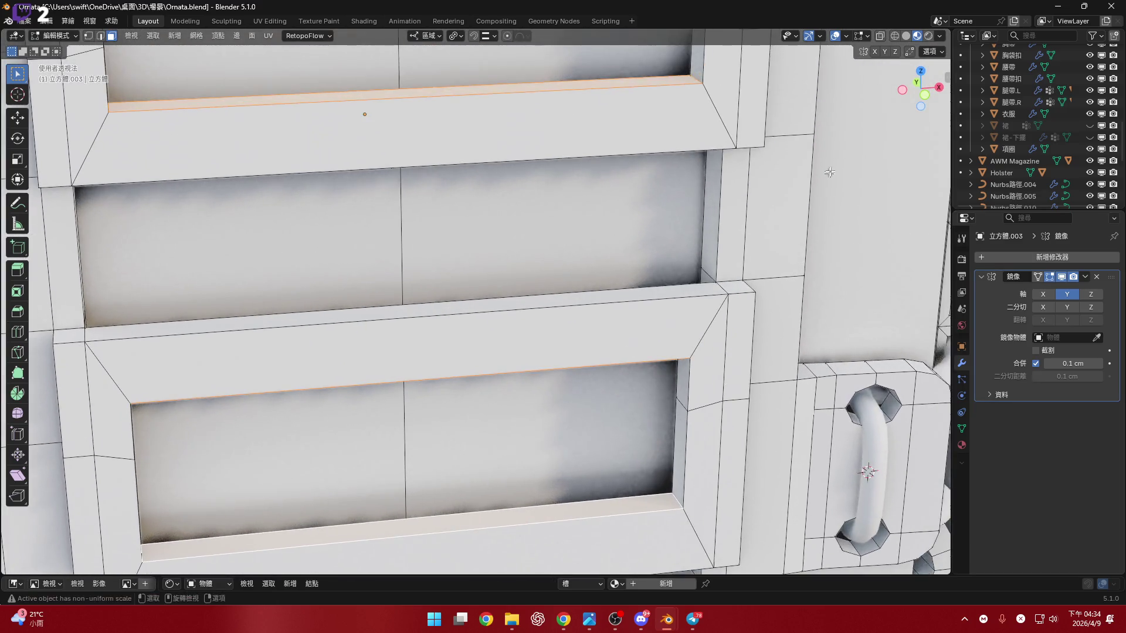
From front view, shrink/fatten both opening loops by 10 cm into thin slots.
click(927, 102)
scroll(926, 102, down, 3)
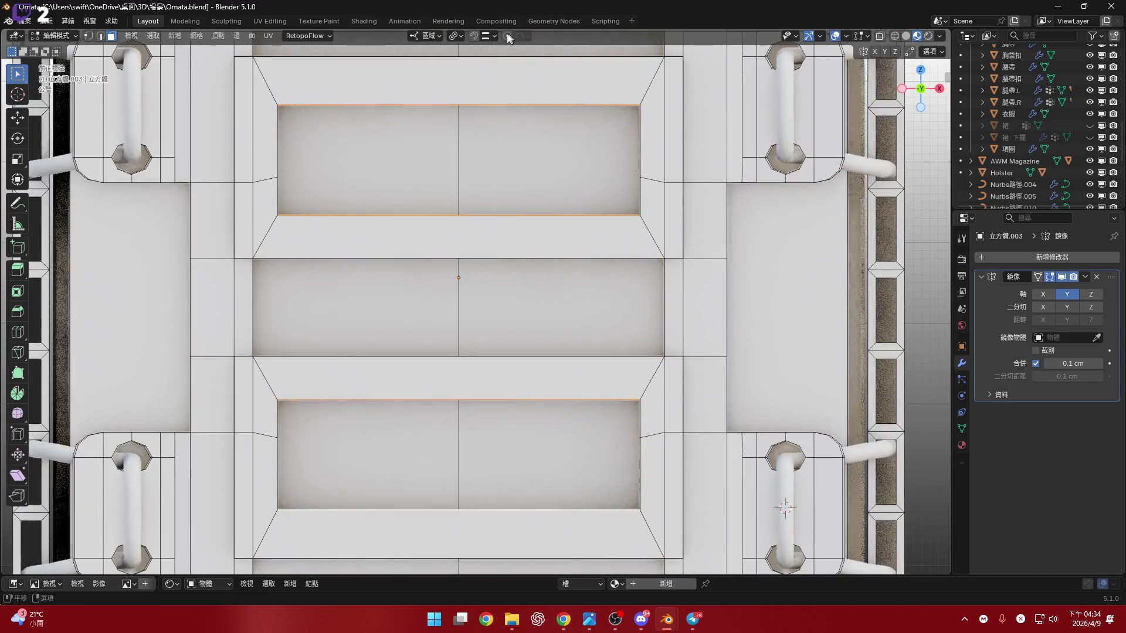
click(454, 36)
scroll(784, 361, up, 1)
scroll(785, 361, down, 2)
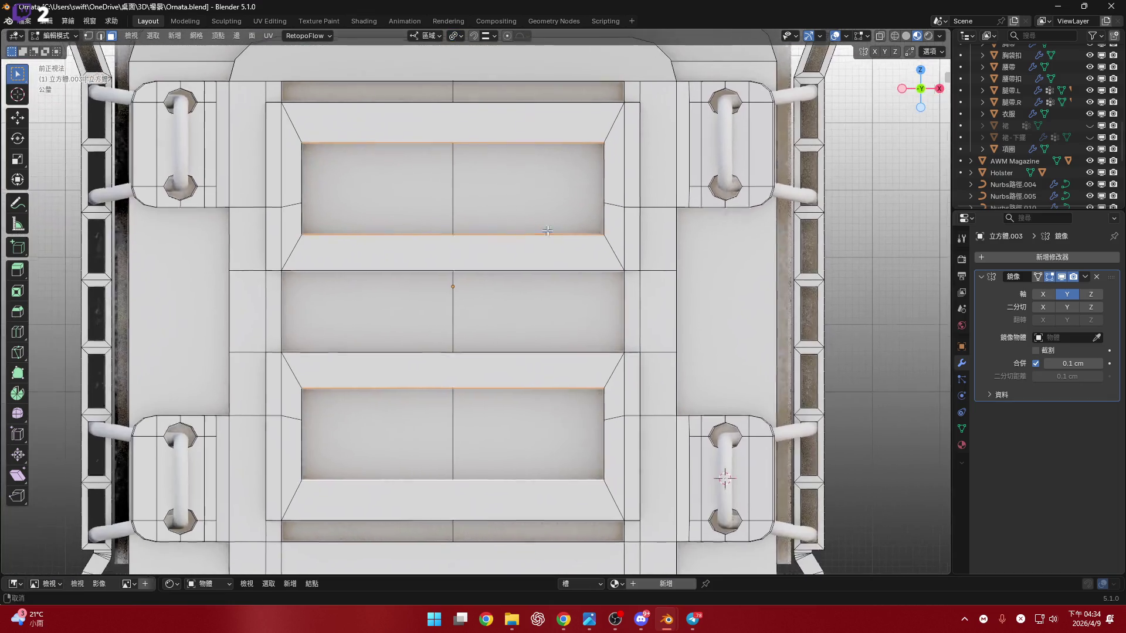
key(alt+s)
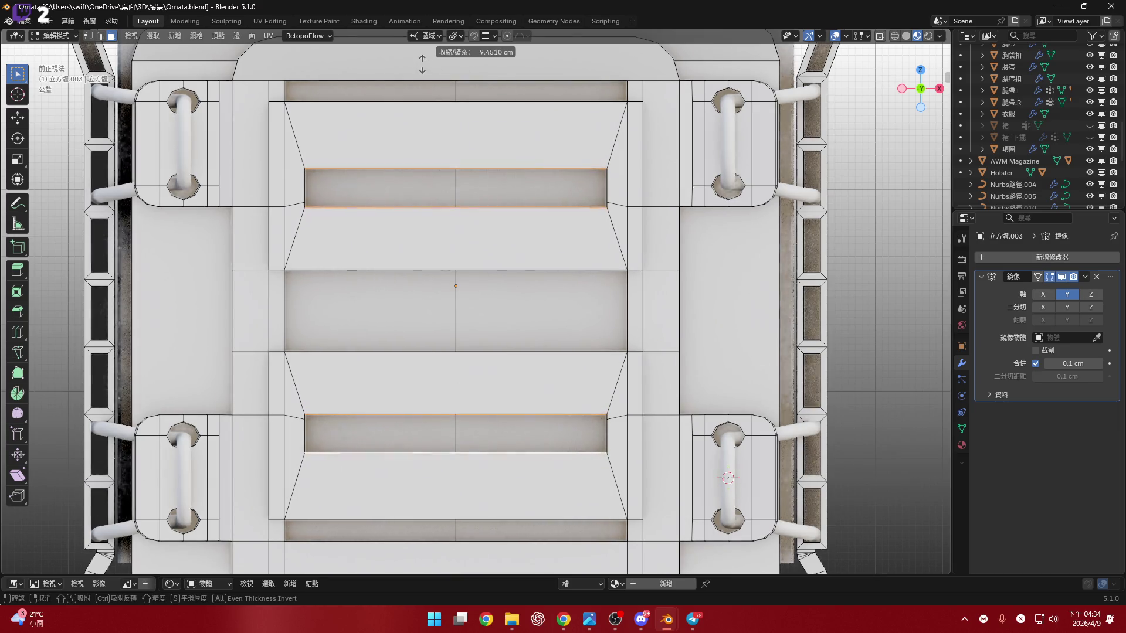
text(10)
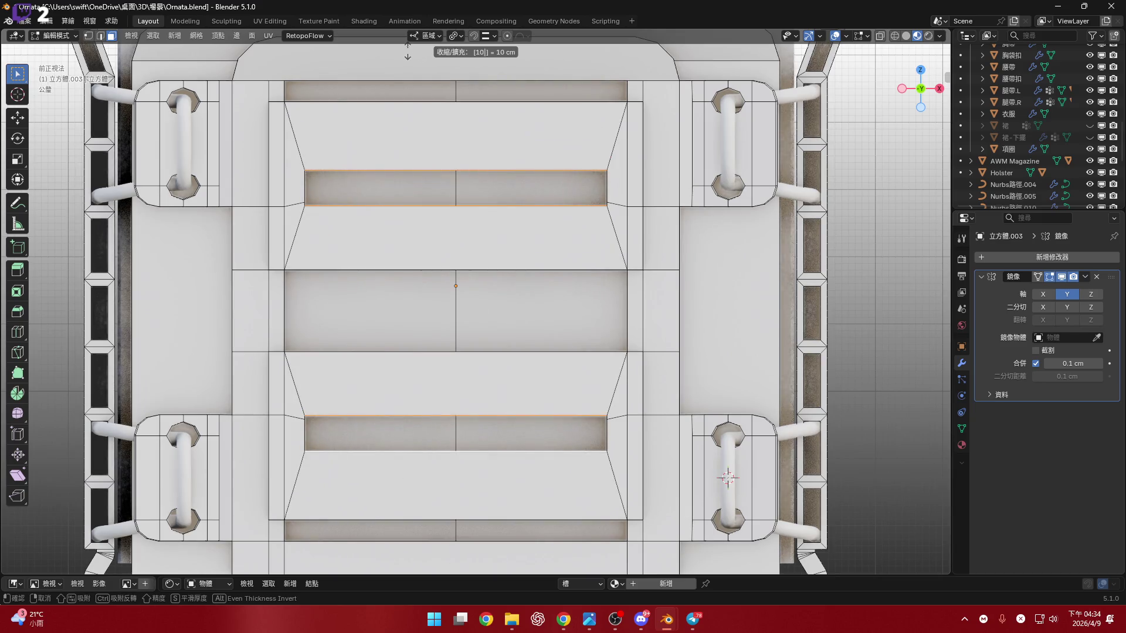
key(Return)
scroll(608, 324, down, 3)
scroll(608, 324, up, 3)
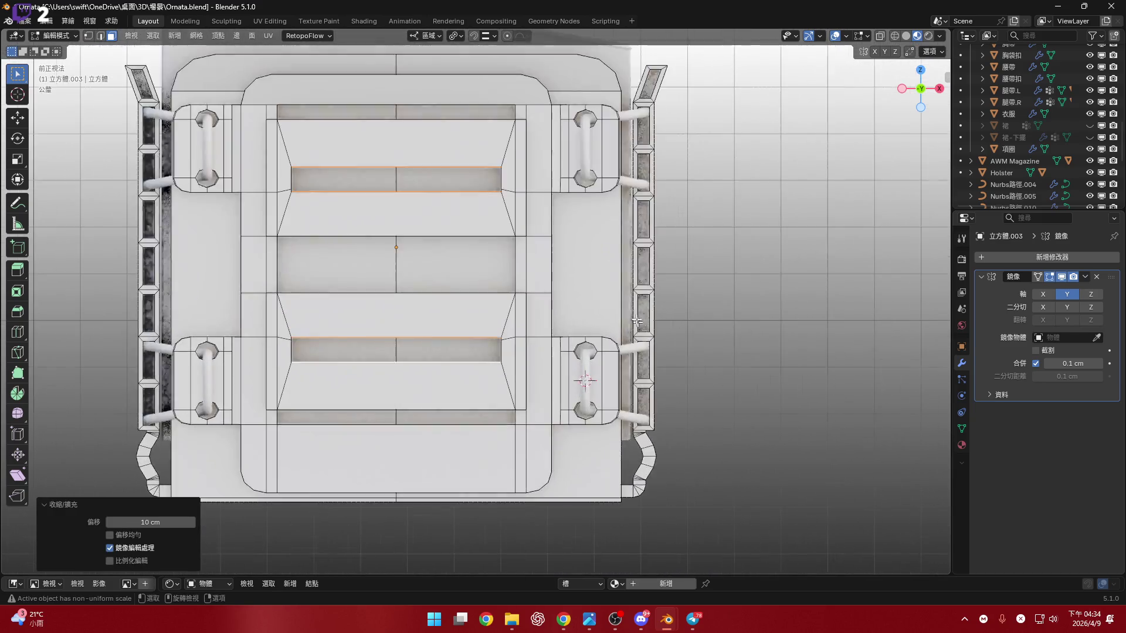
Check the narrowed slots in object mode, resume editing and enlarge the lower Shader Editor.
middle_drag(608, 323, 542, 330)
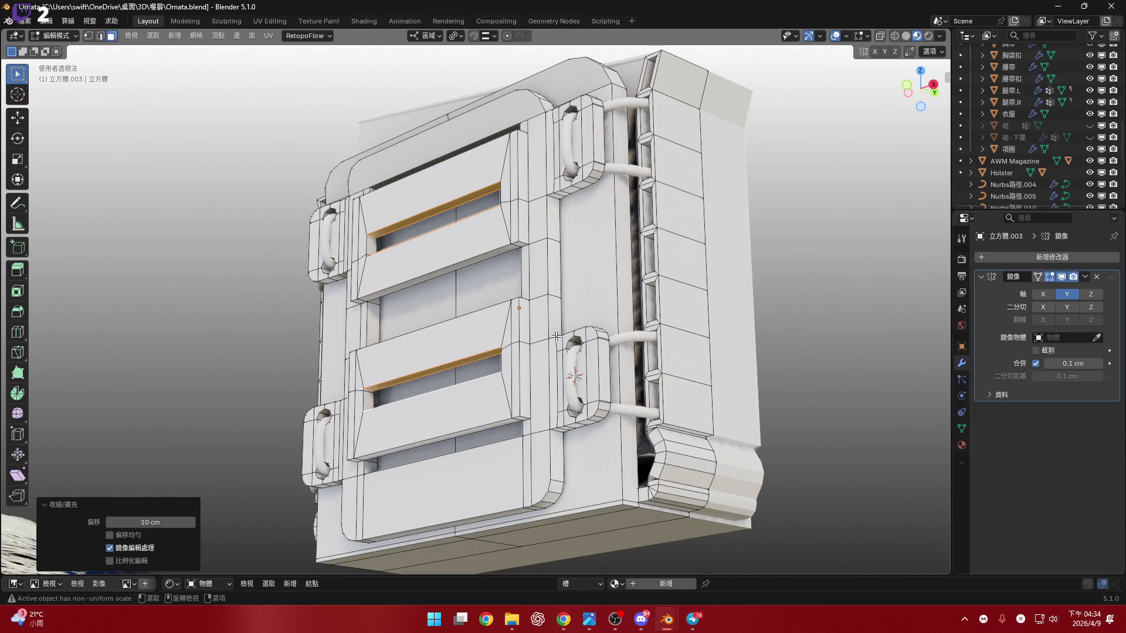
key(Tab)
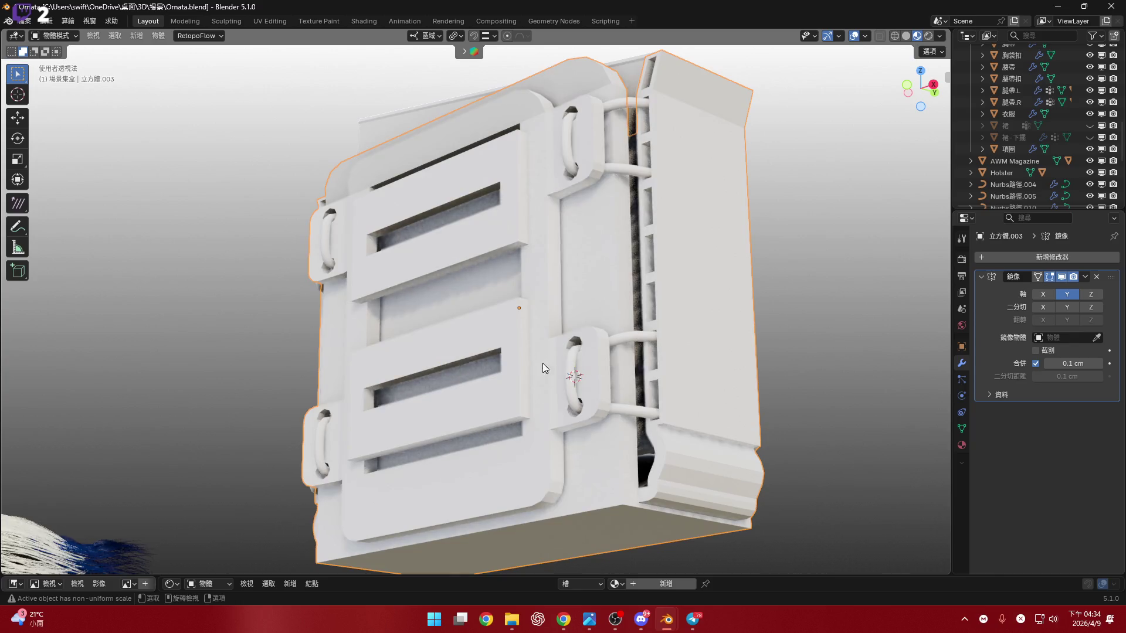
middle_drag(542, 363, 599, 393)
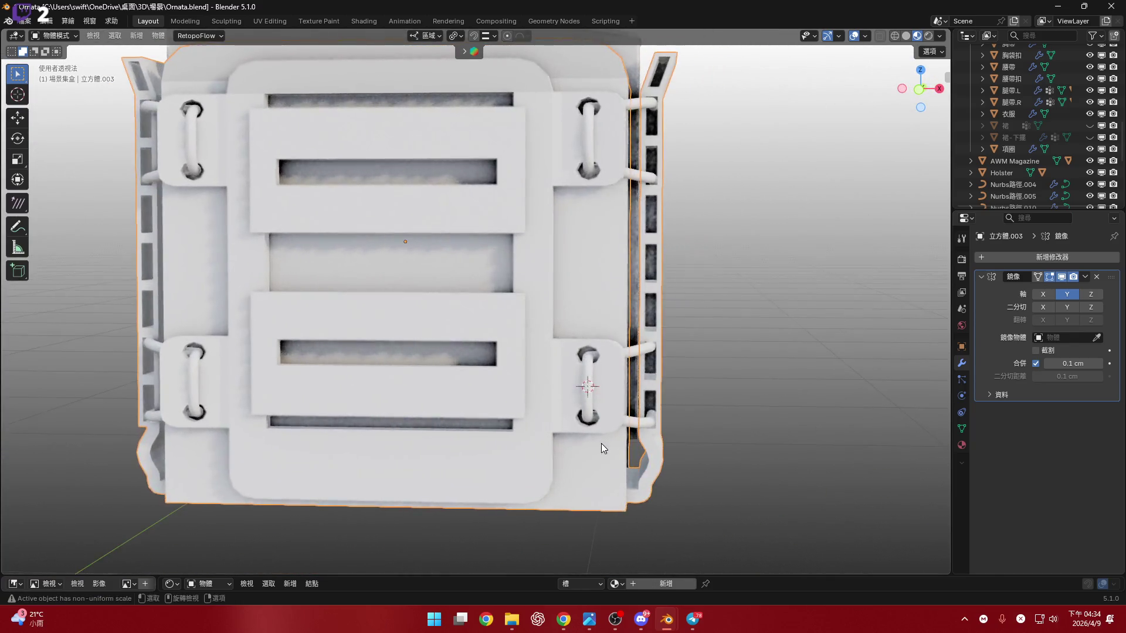
key(Tab)
scroll(601, 443, down, 6)
scroll(599, 354, up, 4)
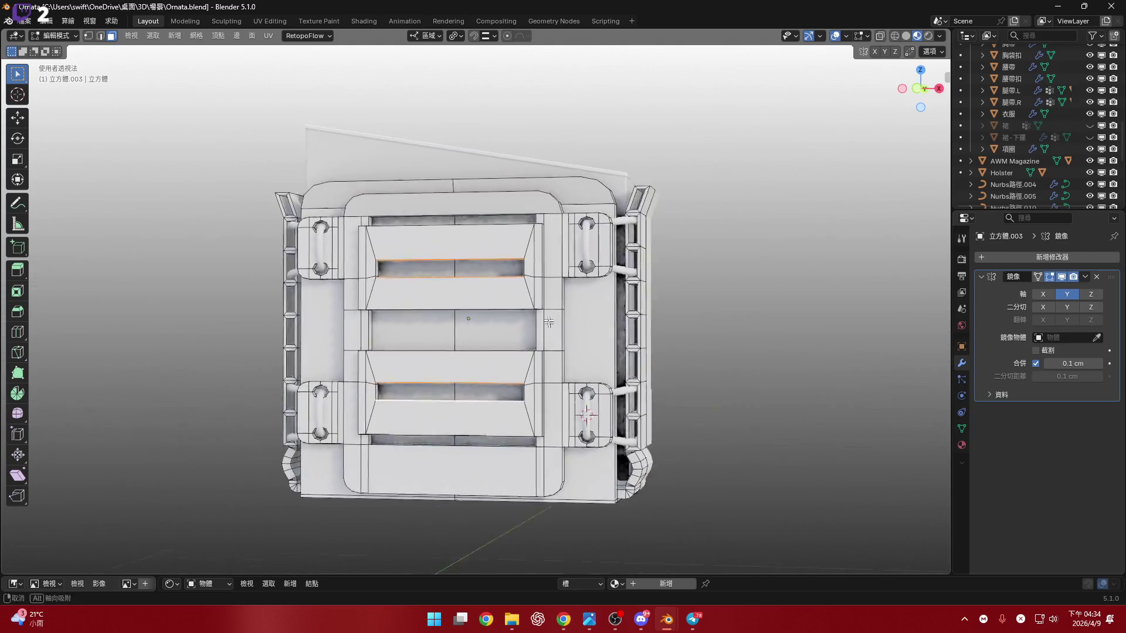
mouse_move(599, 354)
middle_down()
mouse_move(589, 392)
mouse_move(602, 320)
middle_up()
scroll(589, 393, up, 4)
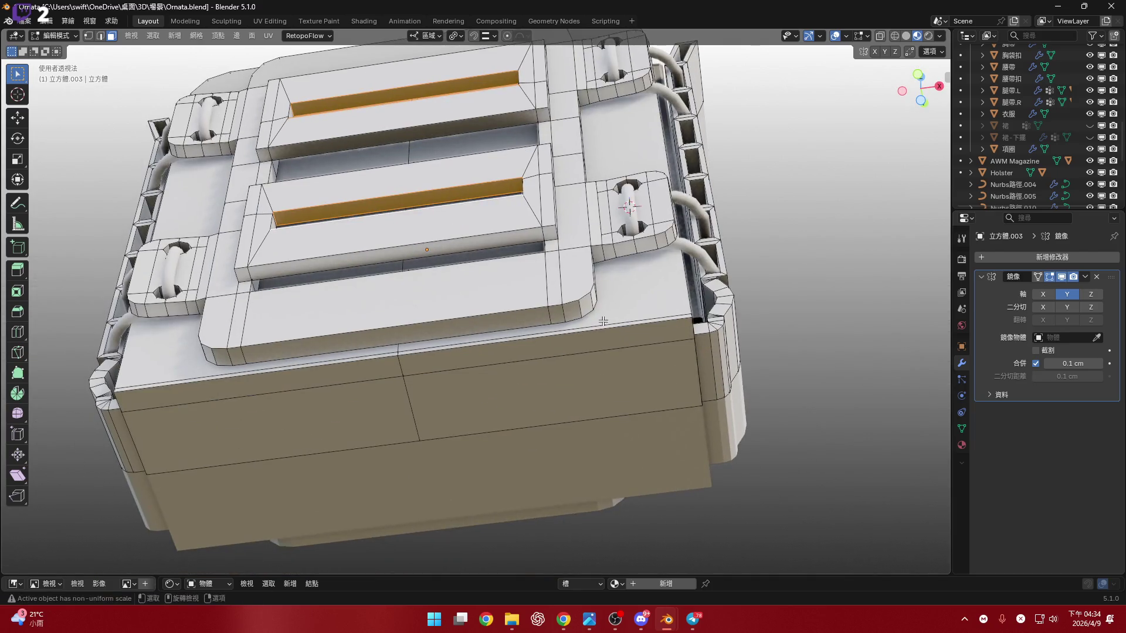
drag(749, 576, 643, 389)
mouse_move(660, 250)
middle_down()
mouse_move(686, 262)
mouse_move(670, 213)
middle_up()
scroll(687, 263, down, 4)
scroll(672, 227, up, 4)
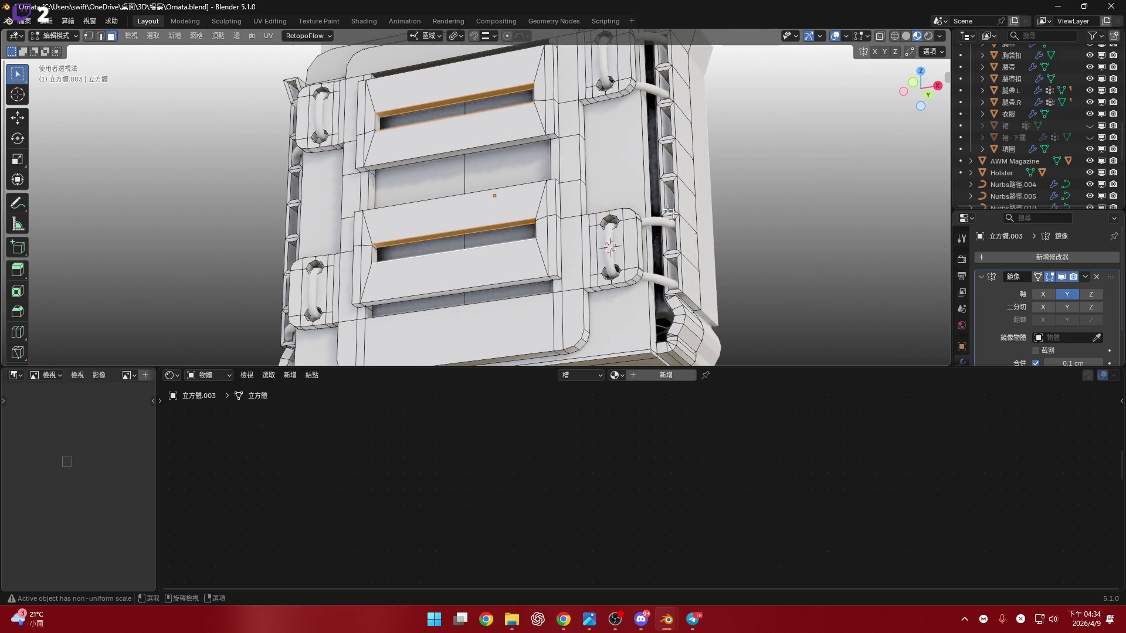
In object mode select the pouch object 立方體.003 and shrink the lower editor to a strip.
key(Tab)
click(616, 376)
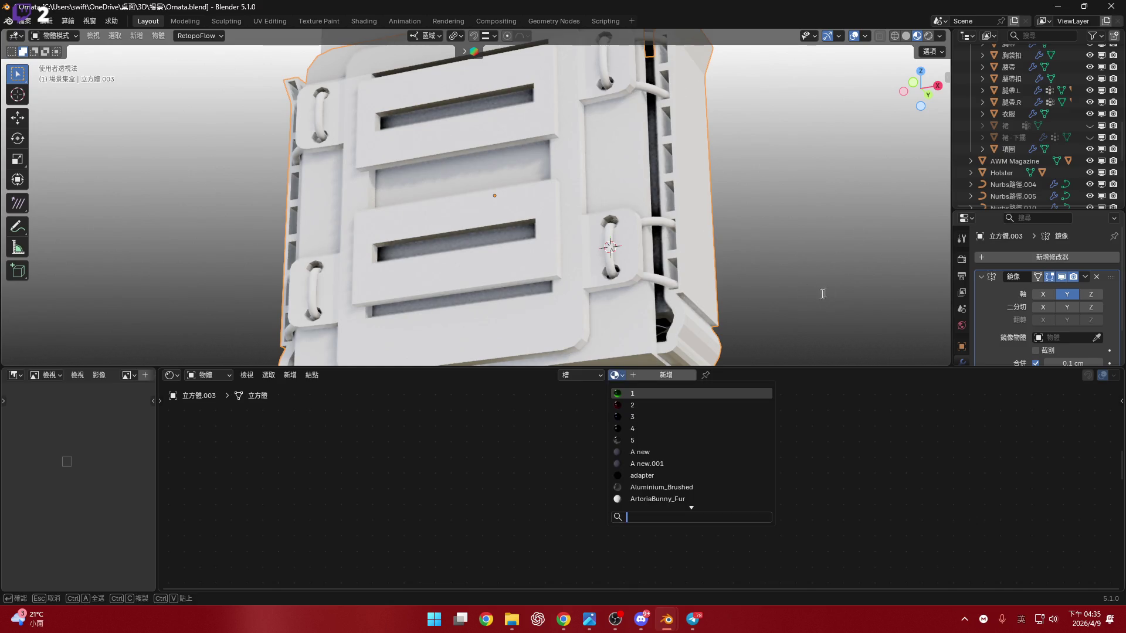
scroll(1023, 116, down, 5)
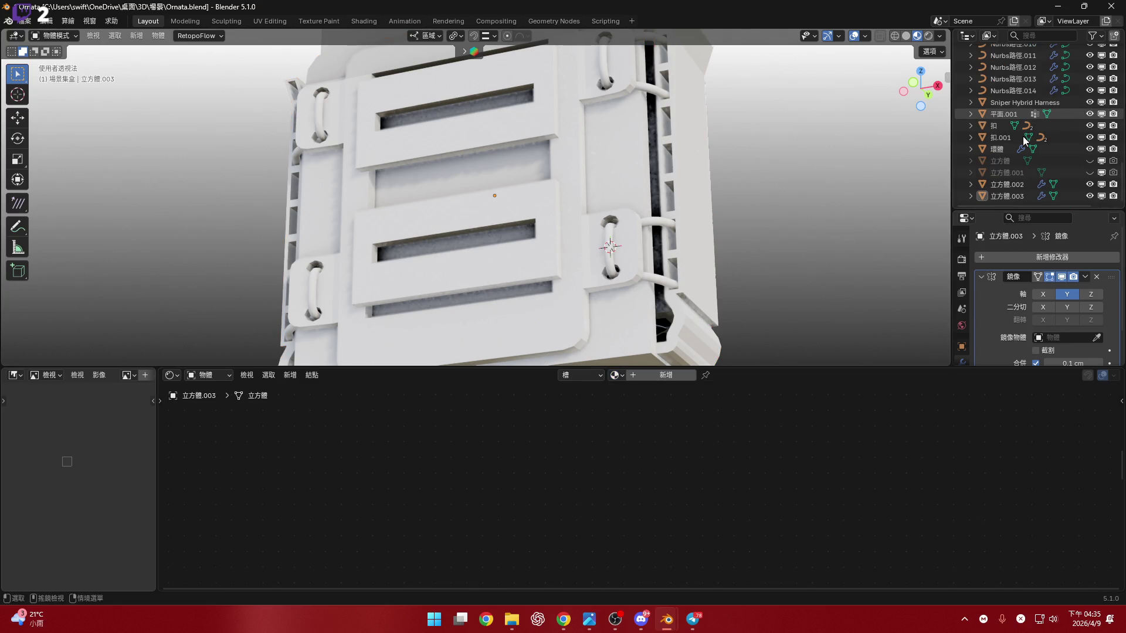
click(714, 222)
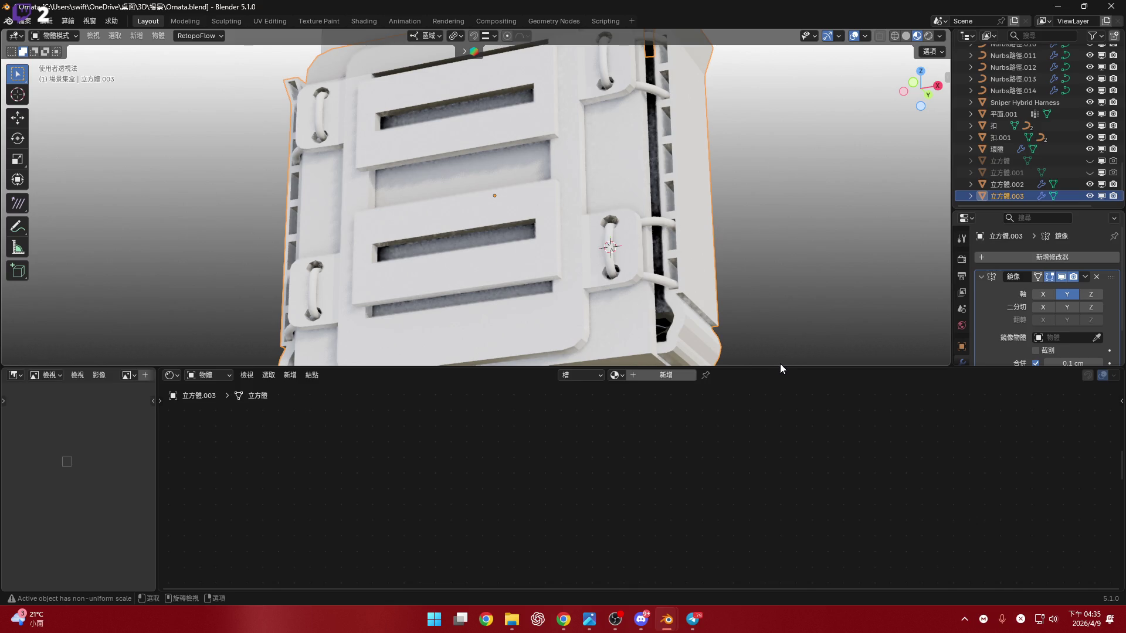
drag(779, 366, 802, 536)
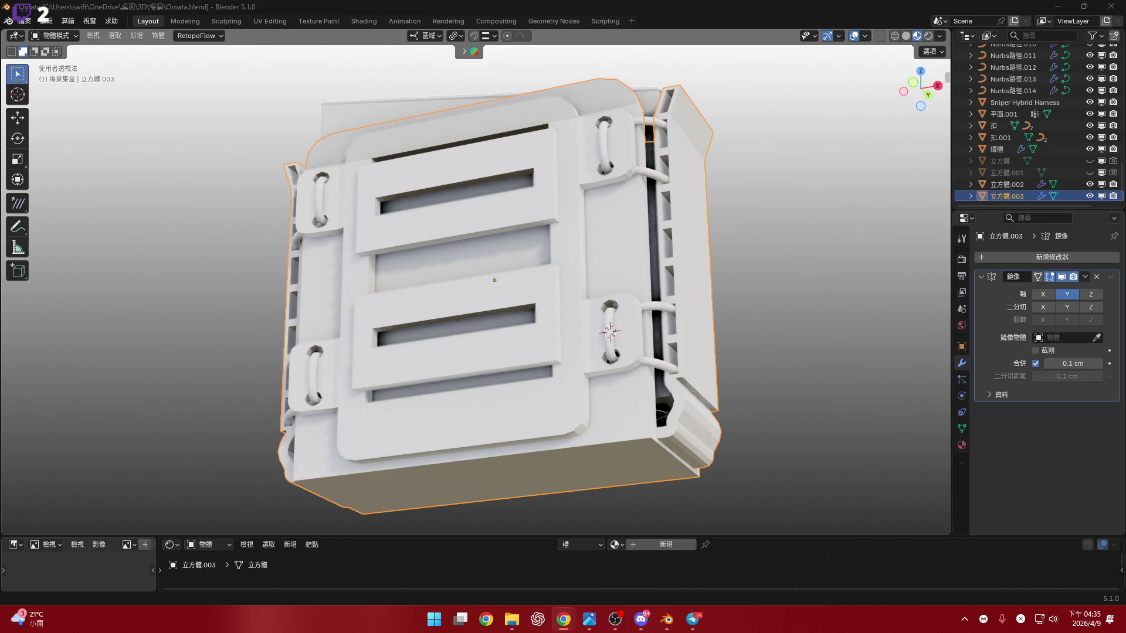
Rename 立方體.003 to 'Scorpion Sniper Mag Pouch' in the Outliner.
double_click(1023, 194)
text(Scorpion s)
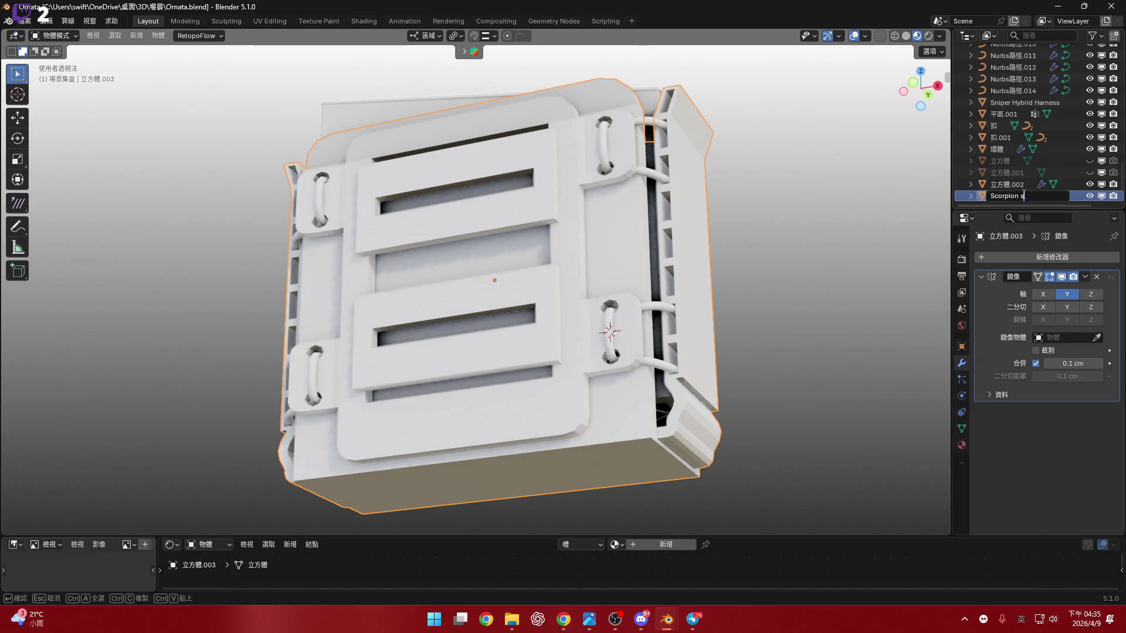
text(ho)
text(P)
text(ou)
text(c)
text(h)
key(Return)
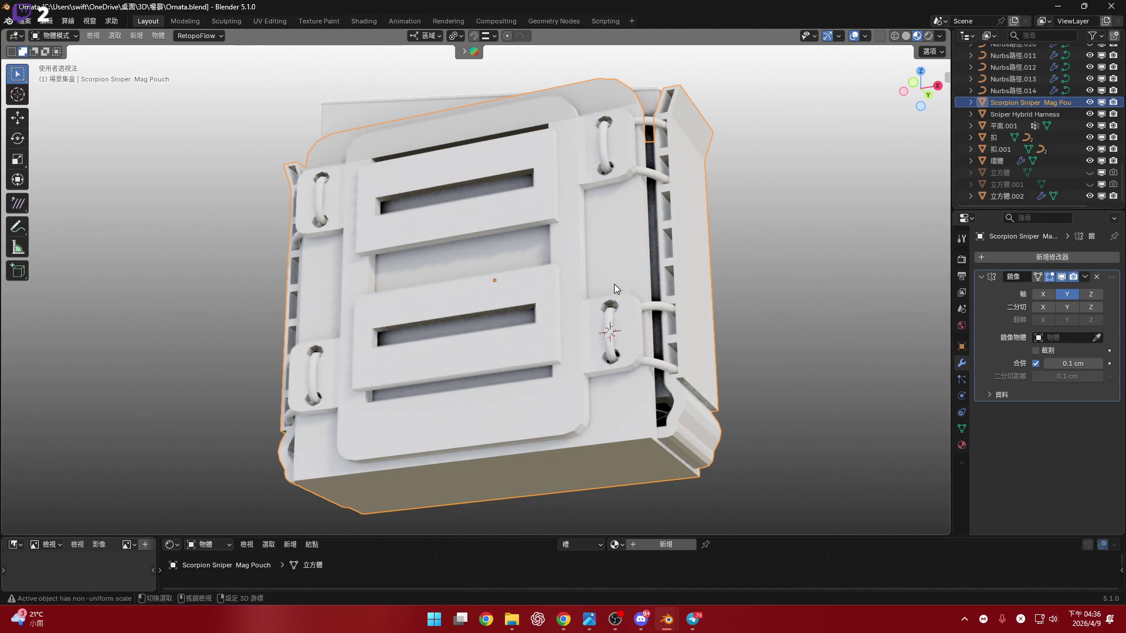
middle_drag(614, 284, 652, 278)
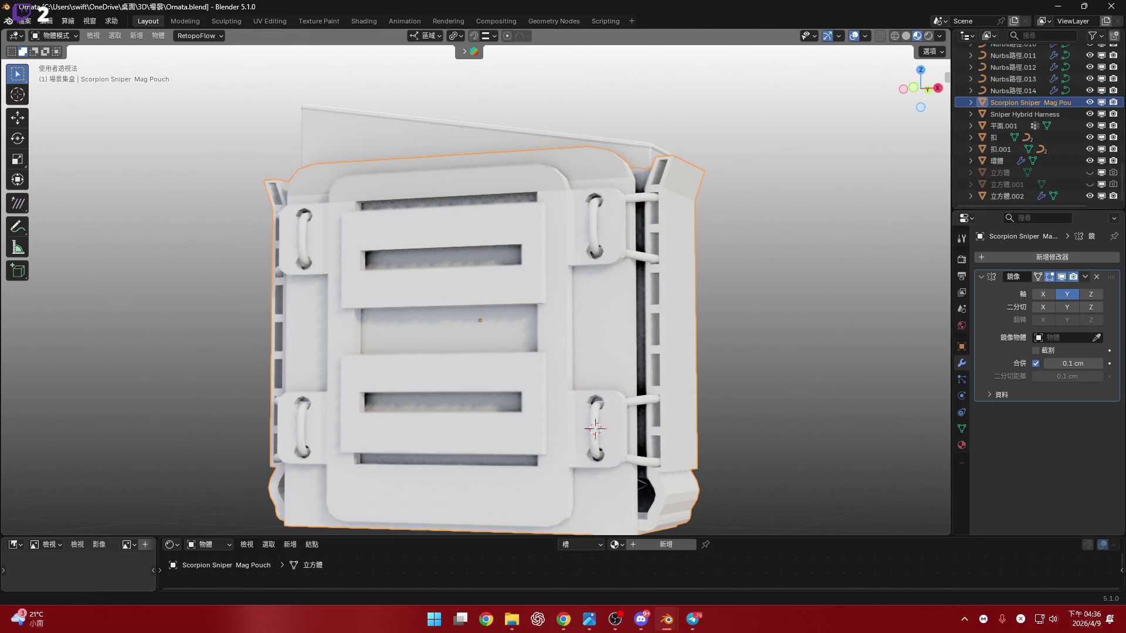
key(alt+Tab)
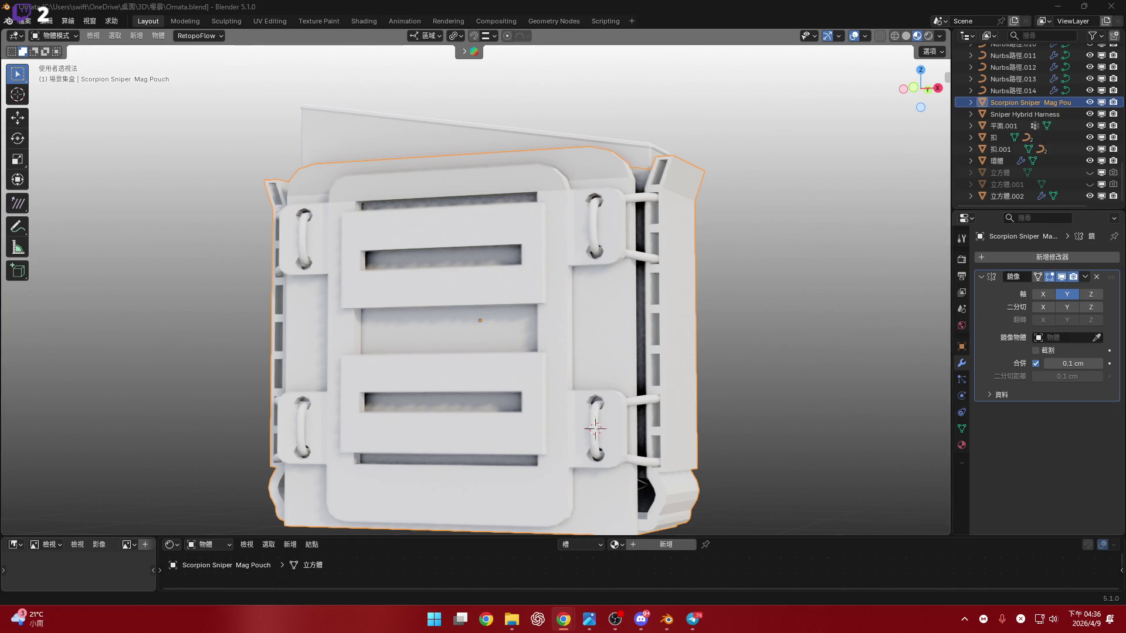
middle_drag(655, 352, 638, 280)
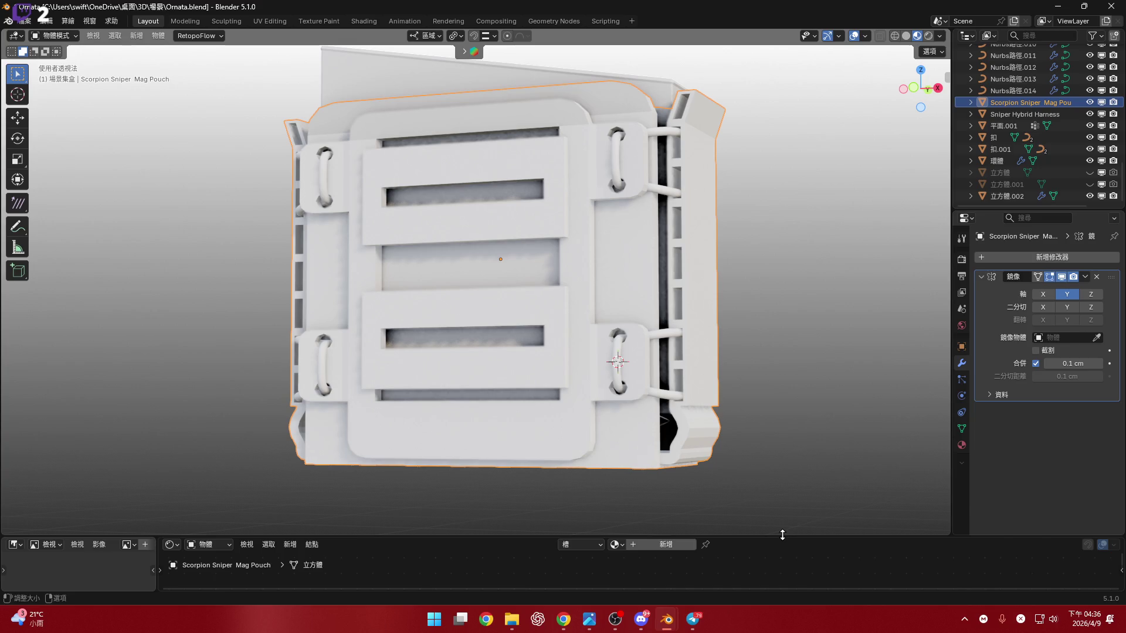
mouse_move(620, 398)
middle_down()
mouse_move(634, 378)
mouse_move(613, 452)
middle_up()
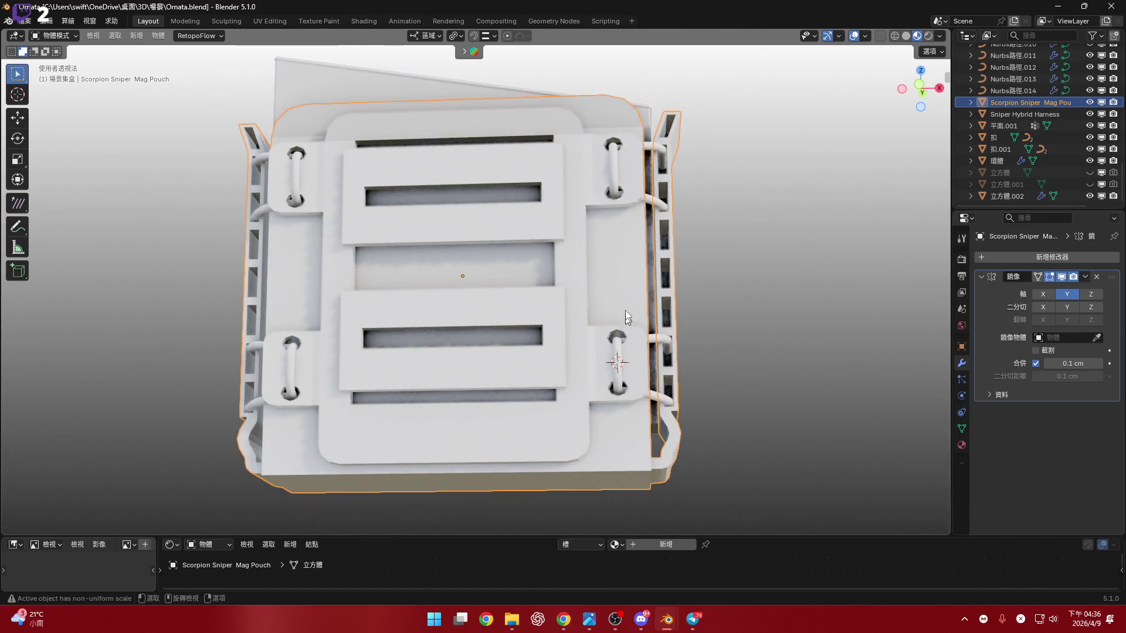
middle_drag(628, 327, 585, 296)
scroll(584, 296, up, 4)
middle_drag(537, 345, 542, 380)
scroll(543, 379, down, 5)
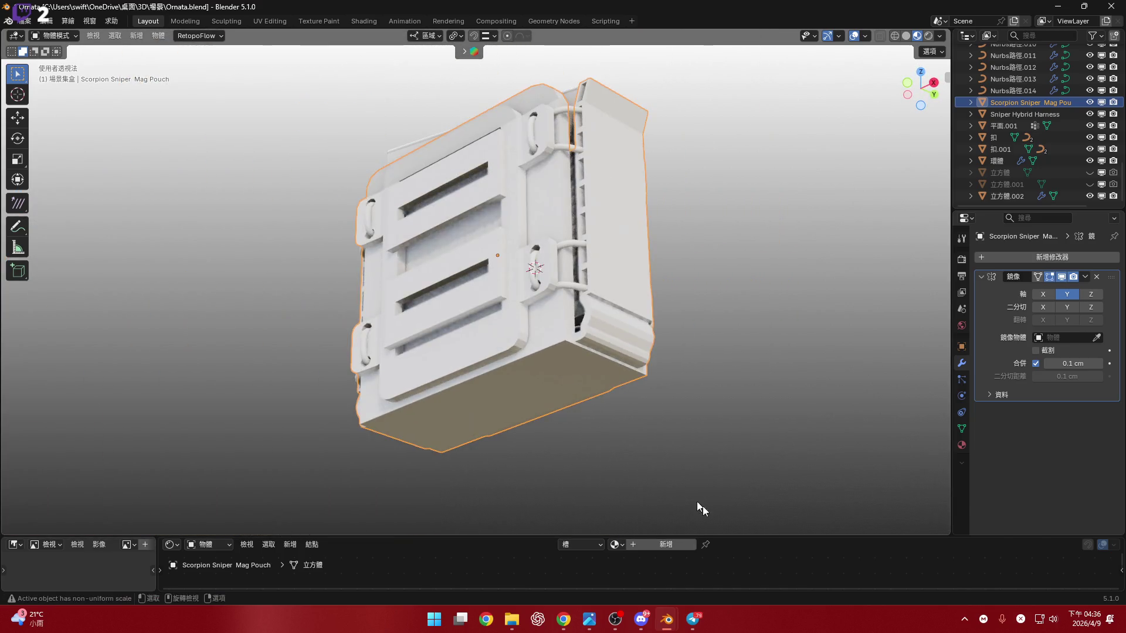
drag(742, 534, 624, 389)
click(613, 397)
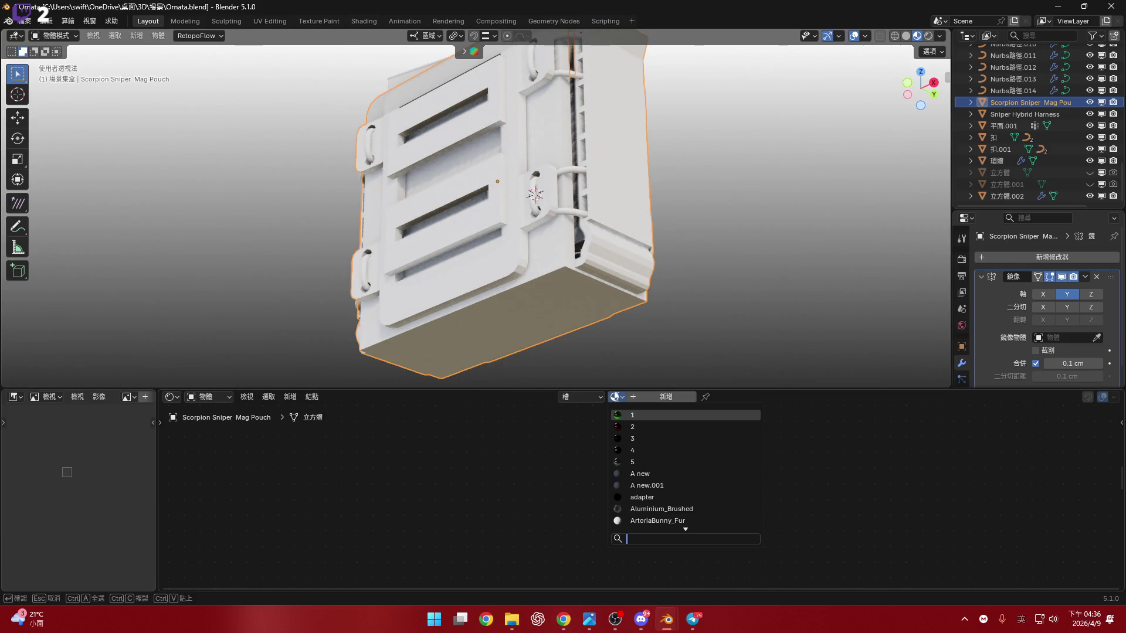
text(q)
key(BackSpace)
click(807, 392)
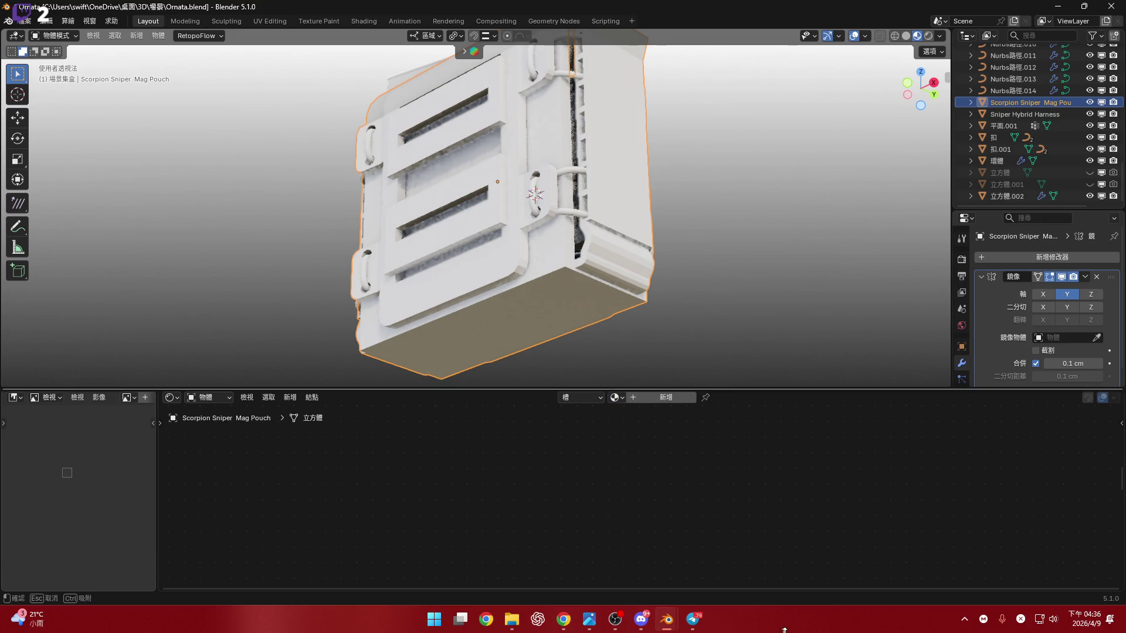
drag(804, 389, 804, 573)
scroll(764, 350, down, 4)
mouse_move(763, 351)
middle_down()
mouse_move(301, 418)
mouse_move(546, 412)
middle_up()
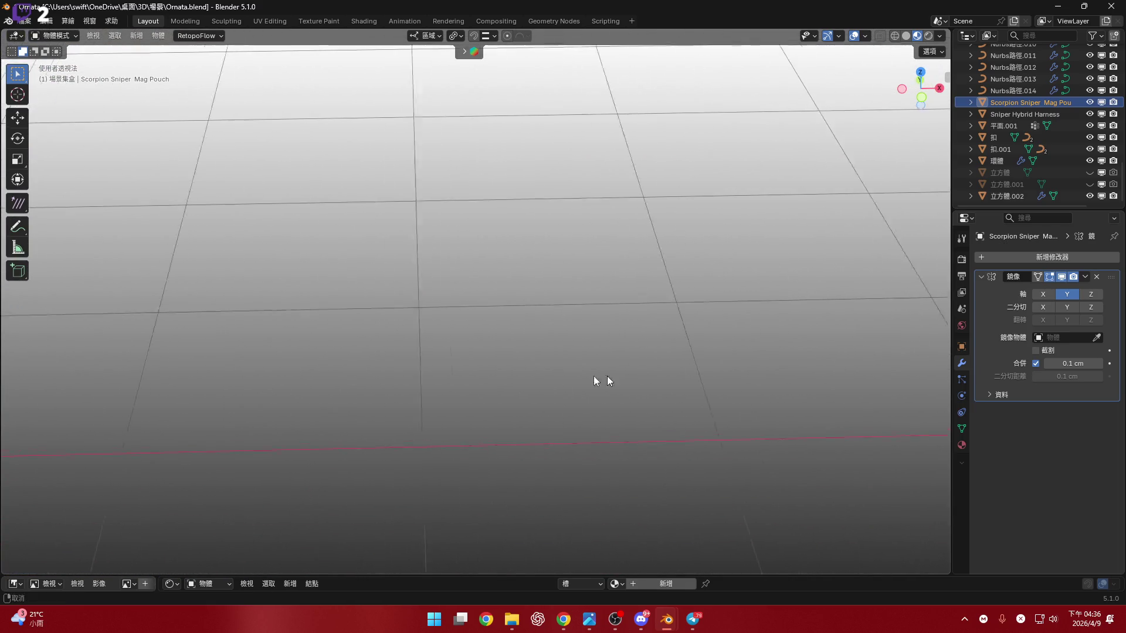
scroll(555, 411, up, 2)
scroll(506, 397, up, 2)
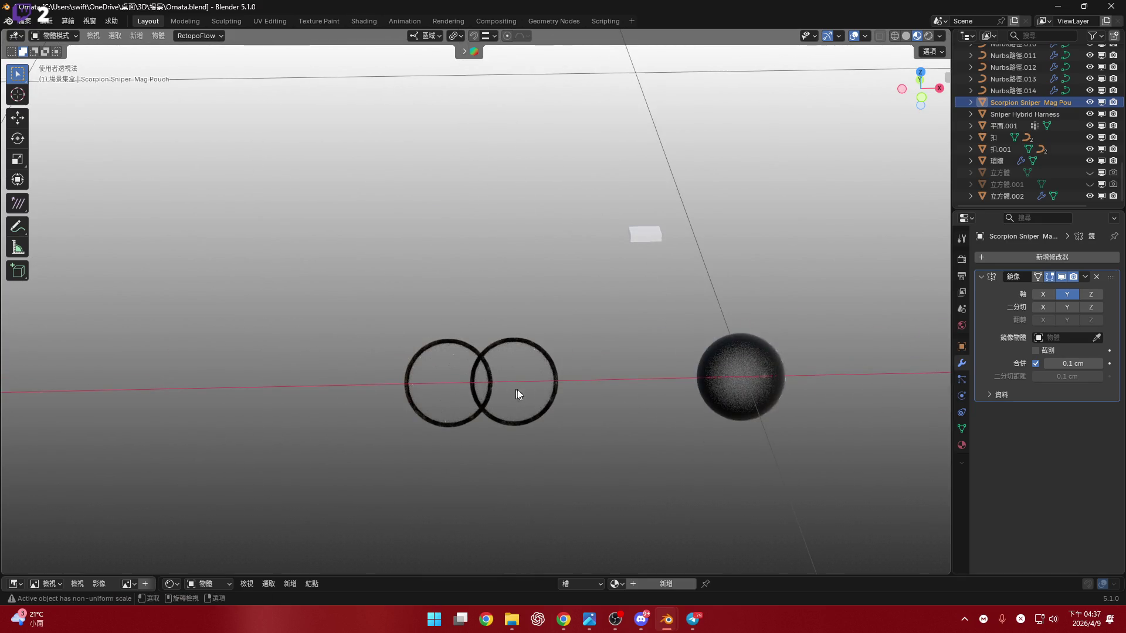
Delete the duplicate left-hand glass ring.
click(500, 389)
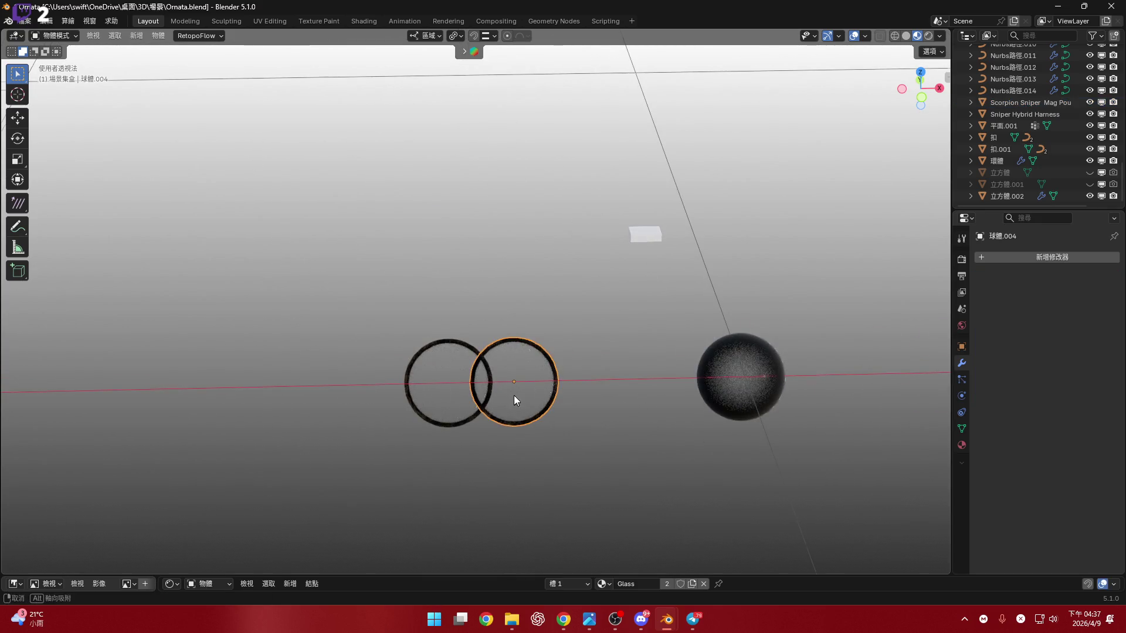
middle_drag(513, 395, 439, 405)
click(439, 404)
key(x)
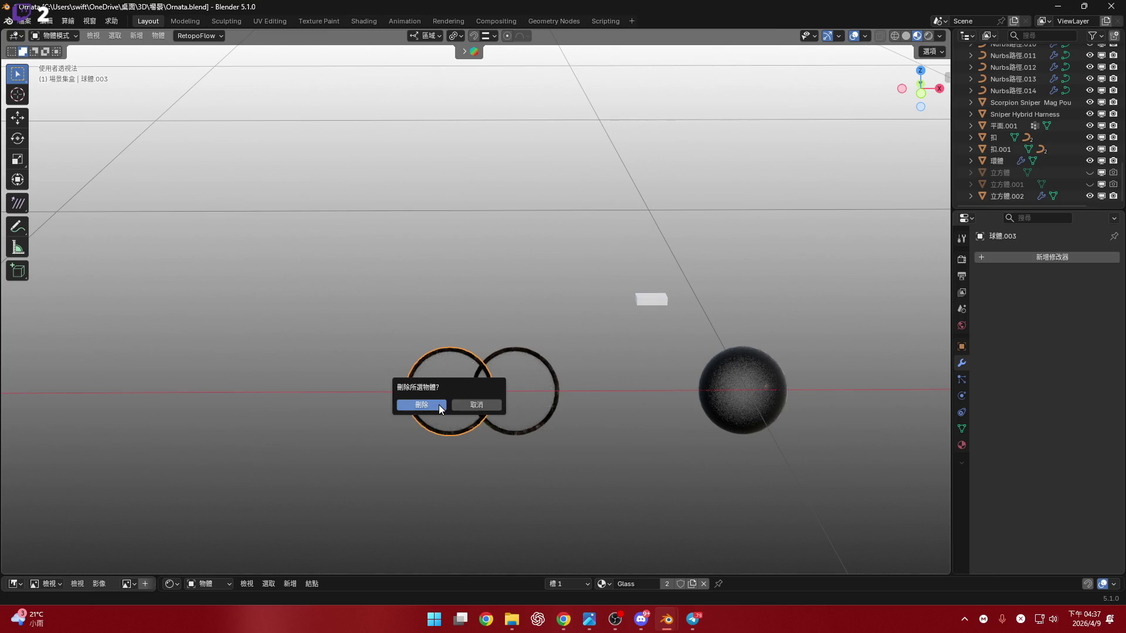
key(Return)
Copy all 20 nodes of the remaining ring's Glass material in the Shader Editor.
click(541, 404)
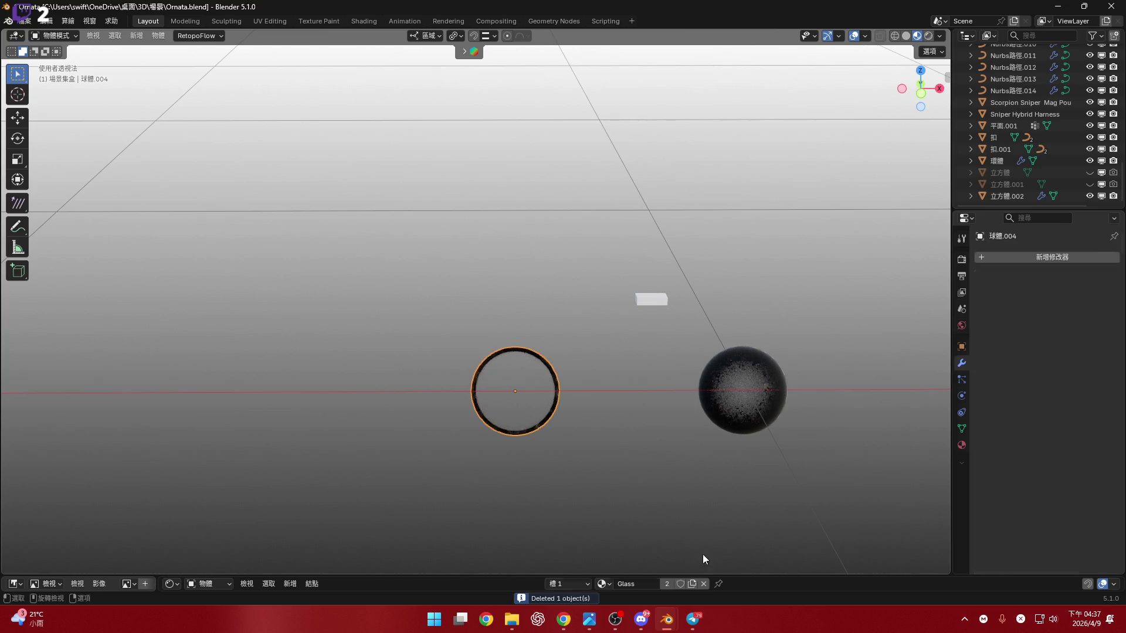
mouse_move(743, 575)
mouse_down()
mouse_move(711, 275)
mouse_move(711, 287)
mouse_up()
scroll(649, 482, down, 3)
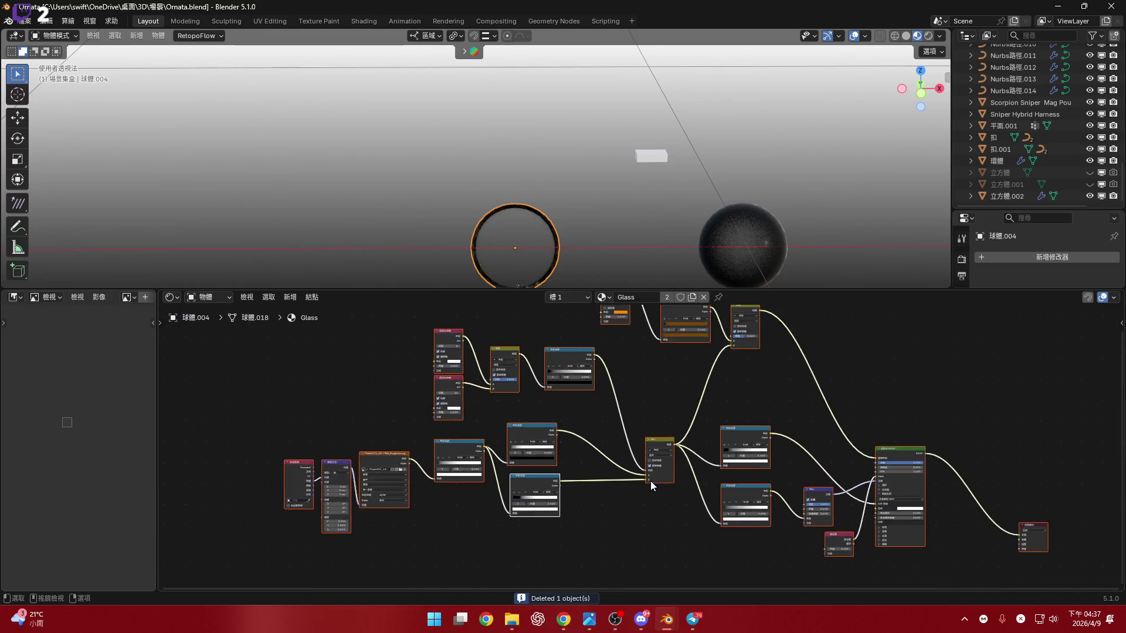
scroll(650, 481, down, 3)
drag(360, 385, 929, 570)
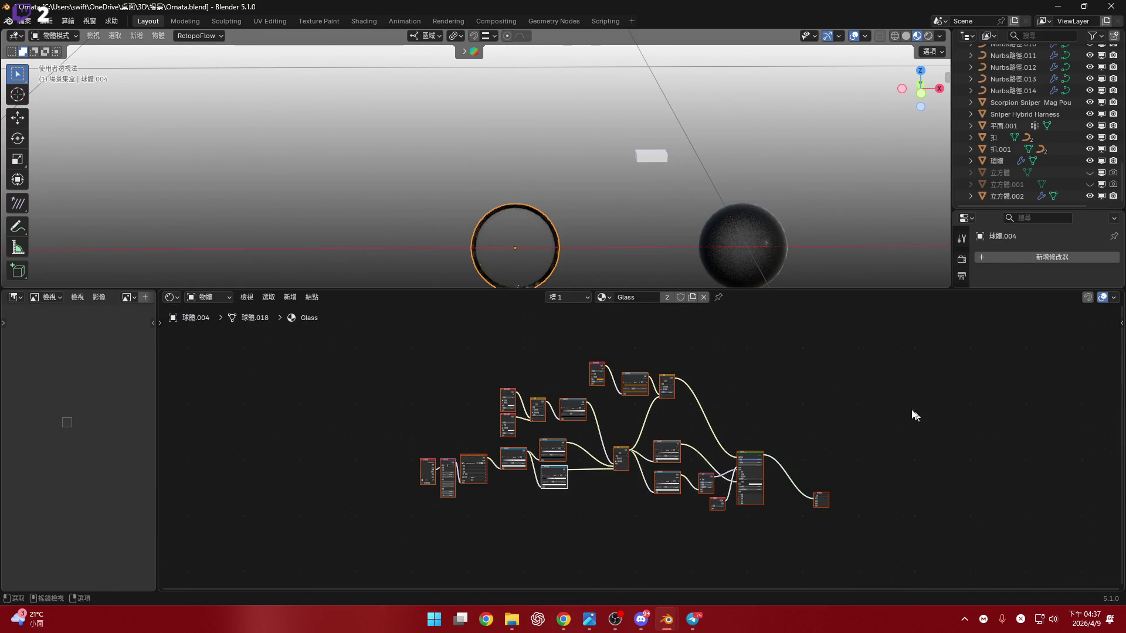
key(ctrl+c)
drag(820, 287, 820, 573)
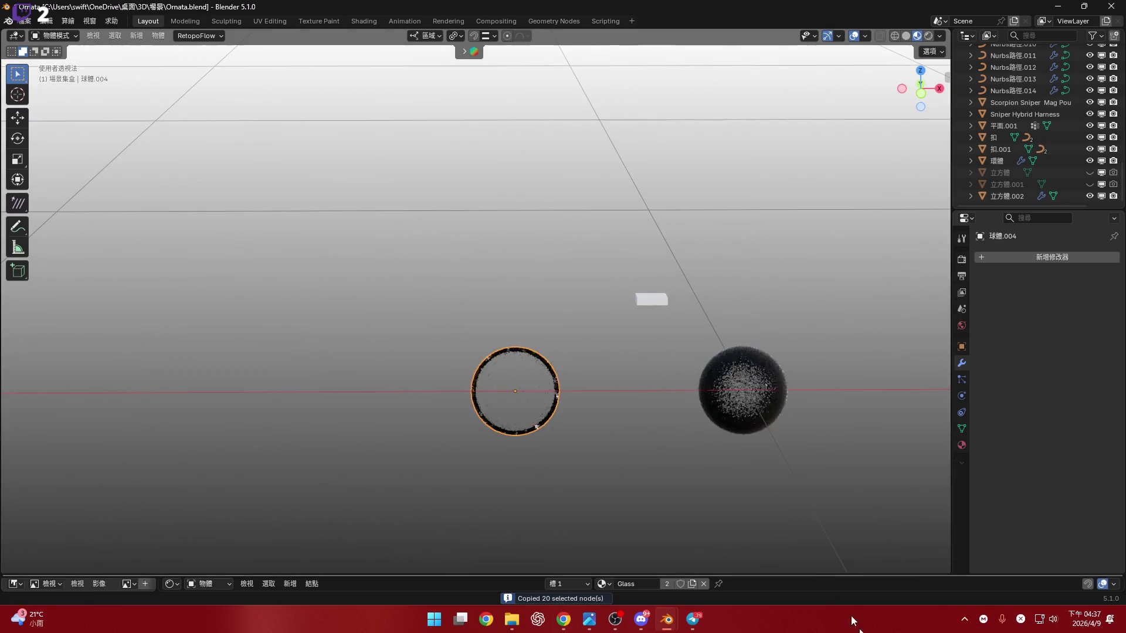
scroll(523, 347, down, 3)
scroll(295, 304, down, 3)
scroll(413, 344, up, 3)
scroll(450, 348, up, 3)
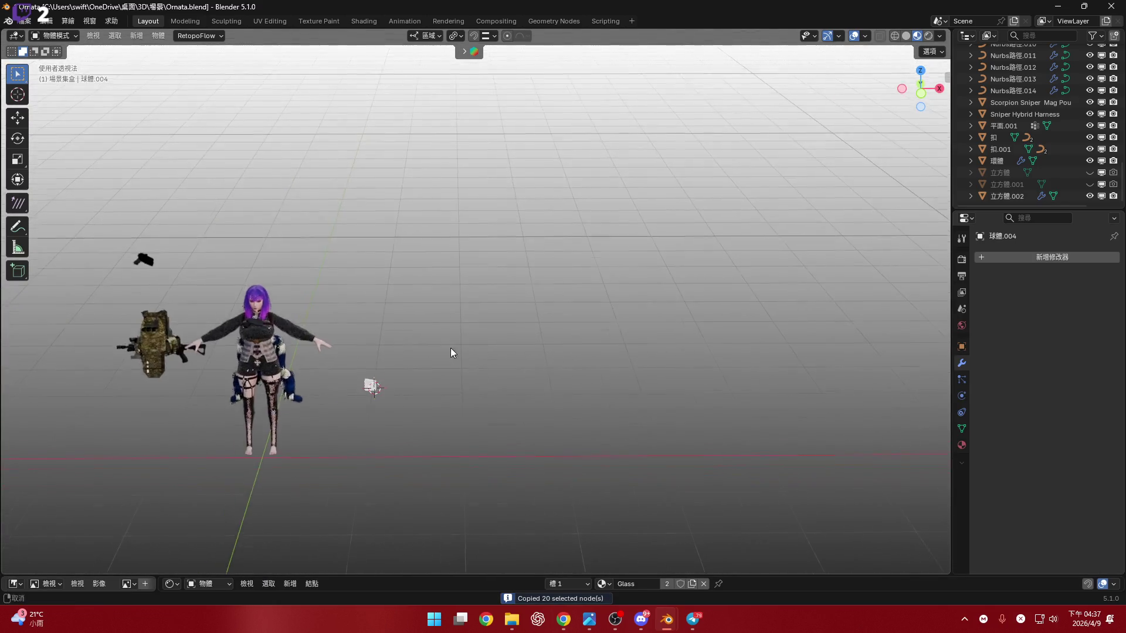
scroll(359, 377, up, 3)
scroll(407, 351, up, 3)
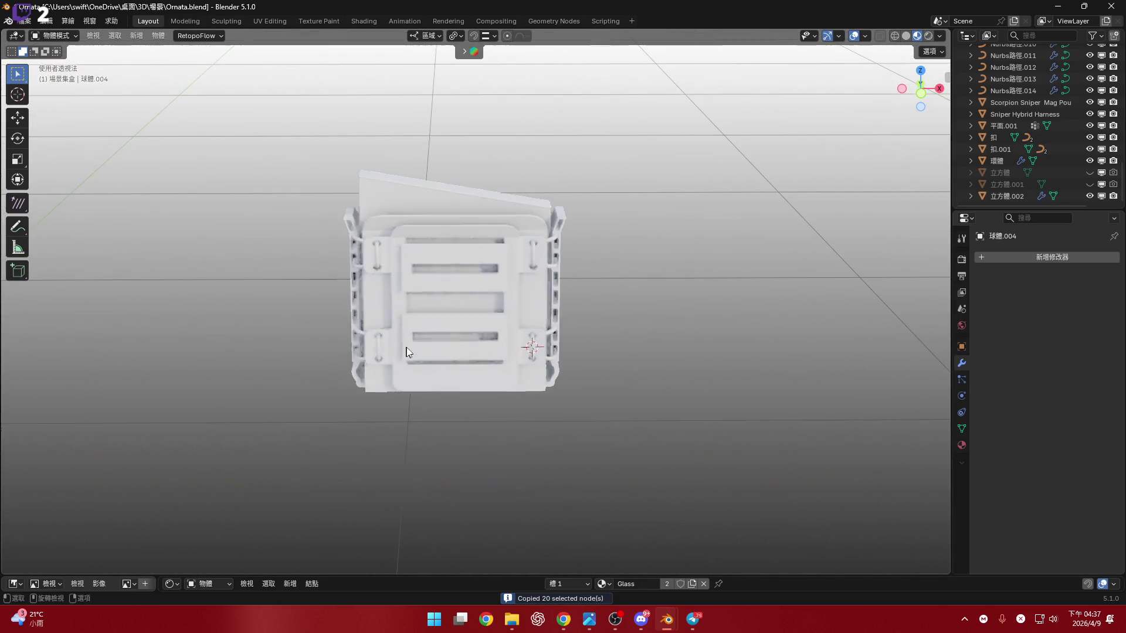
Give the pouch a new material and replace its default nodes with the pasted Glass node tree.
click(532, 351)
key(KP_1)
scroll(554, 328, up, 2)
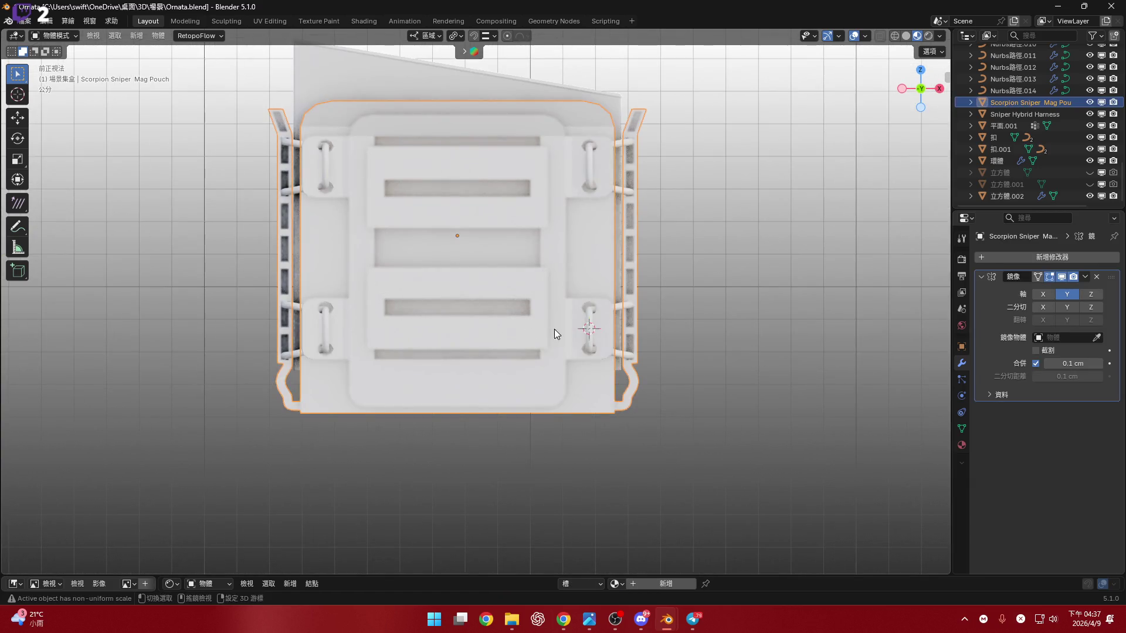
drag(755, 333, 755, 331)
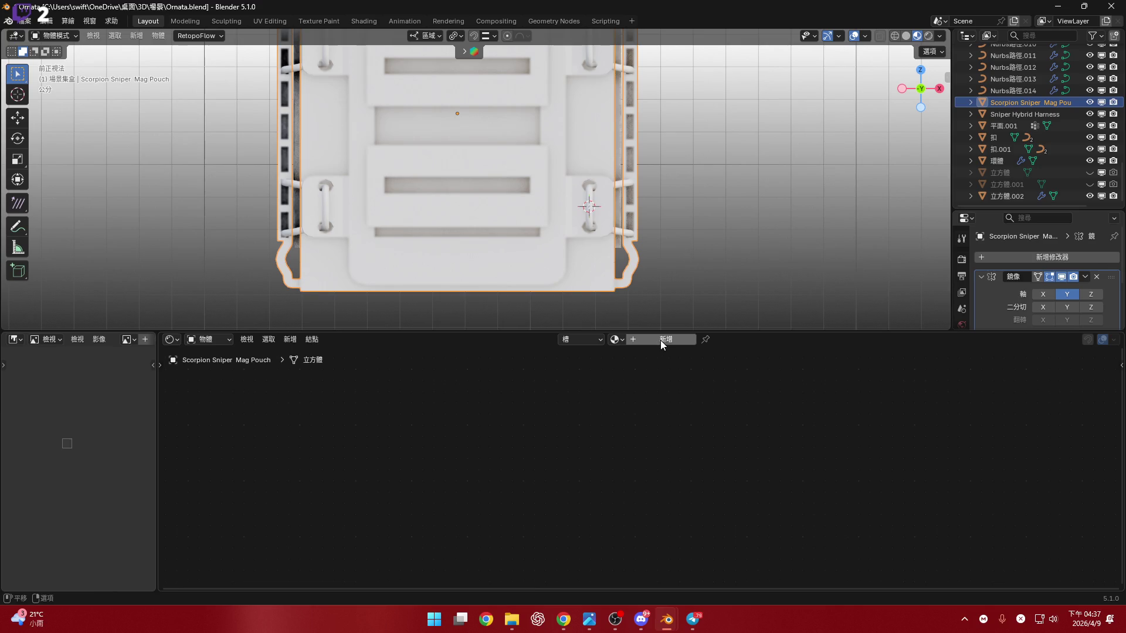
click(672, 338)
drag(520, 450, 709, 508)
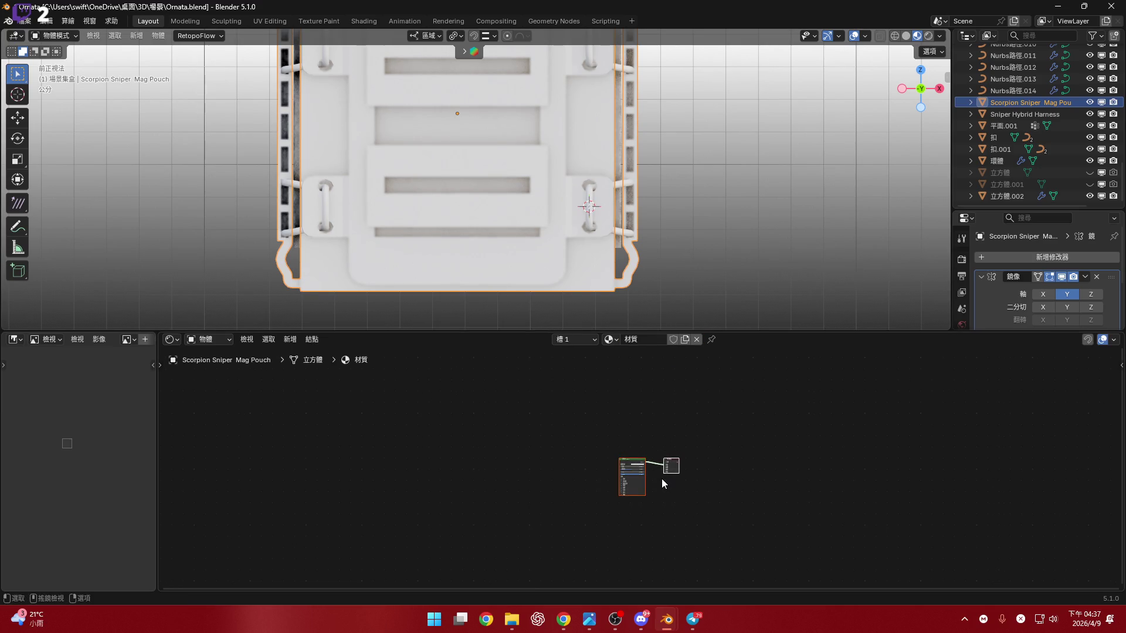
key(x)
key(ctrl+v)
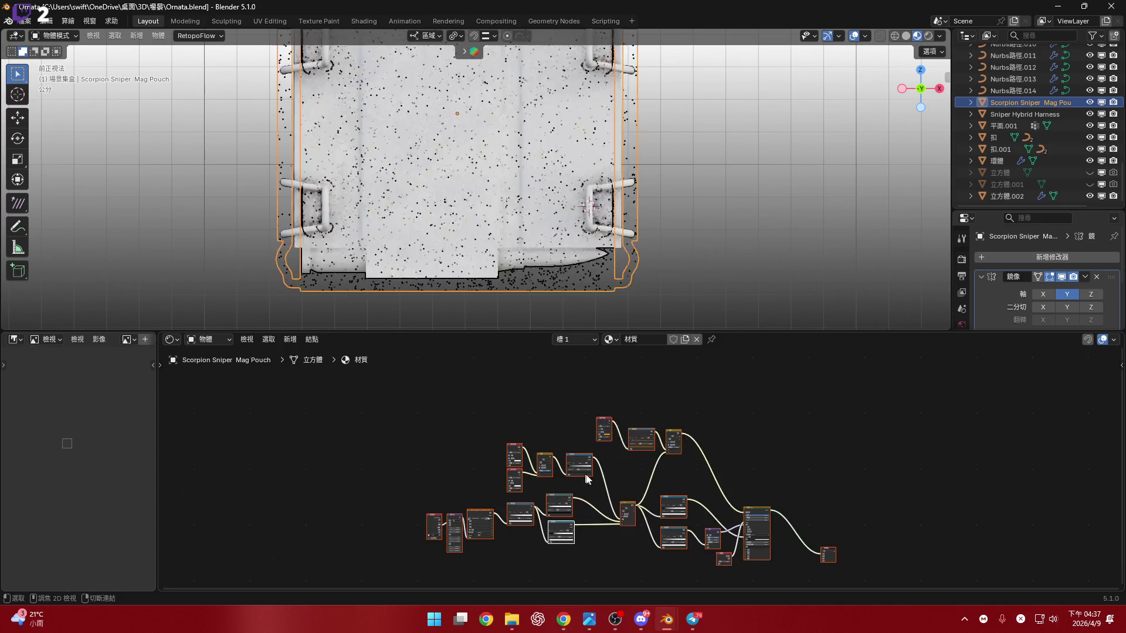
scroll(606, 432, up, 4)
scroll(629, 437, up, 3)
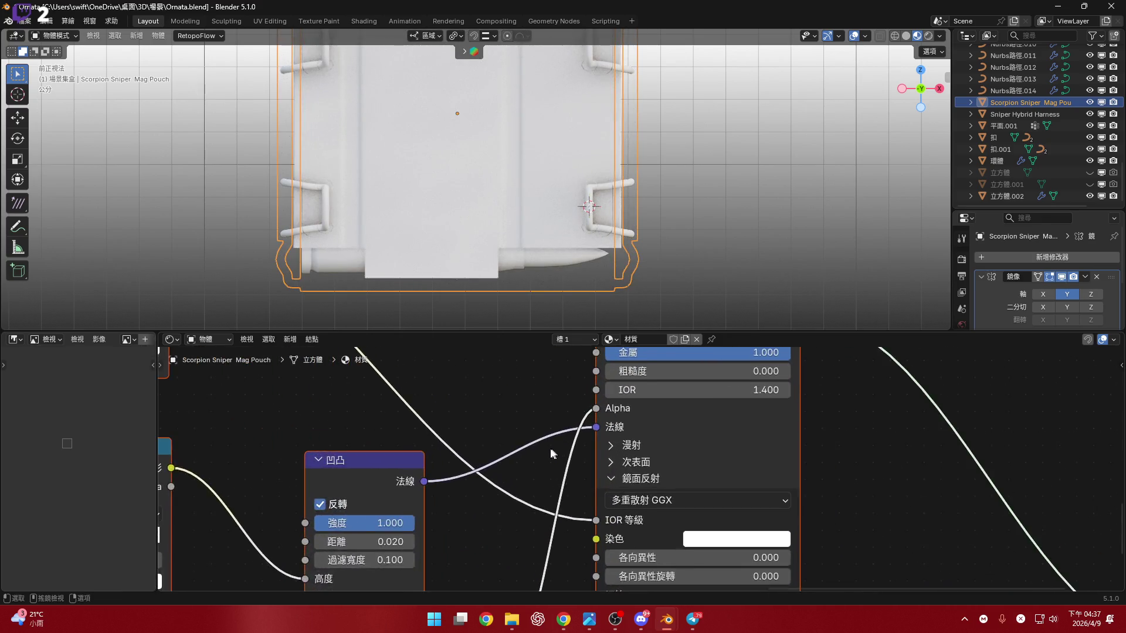
scroll(550, 448, down, 1)
scroll(603, 431, down, 2)
Remove the Layer Weight node and link UV coordinates to the Mapping vector input.
middle_drag(567, 431, 544, 497)
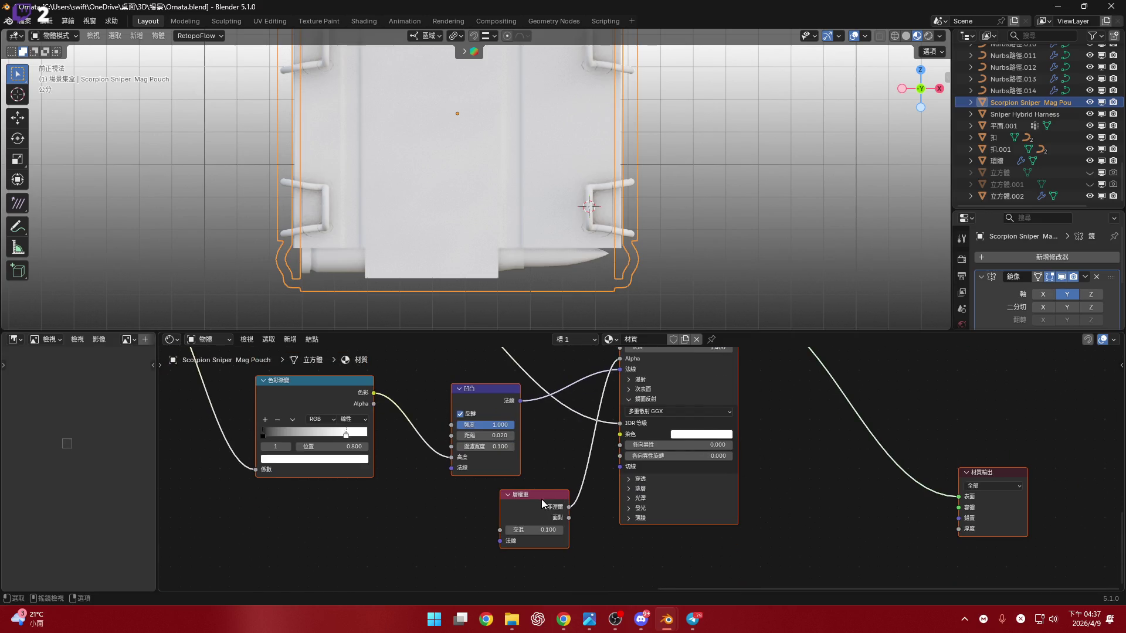
click(541, 499)
key(x)
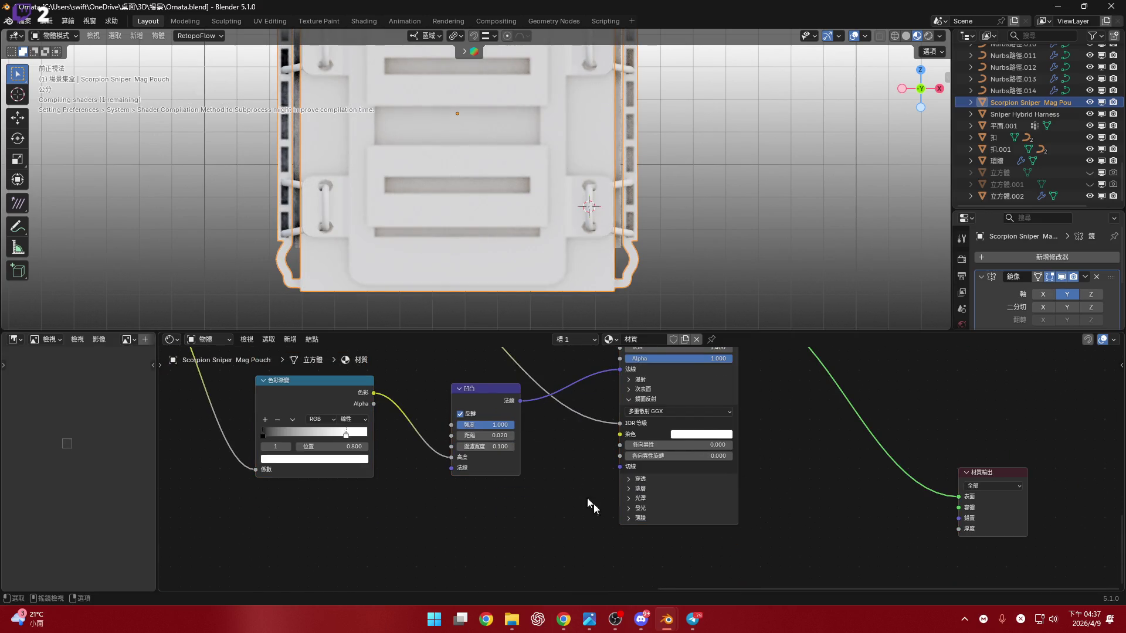
key(ctrl+z)
middle_drag(545, 385, 691, 515)
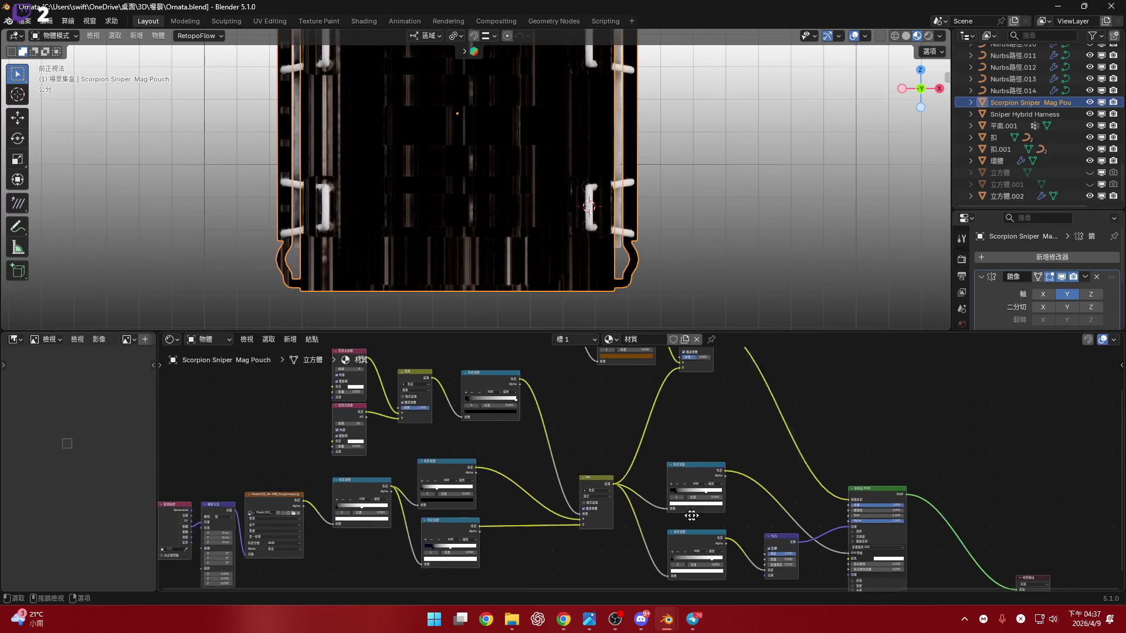
scroll(412, 531, up, 2)
scroll(411, 530, up, 3)
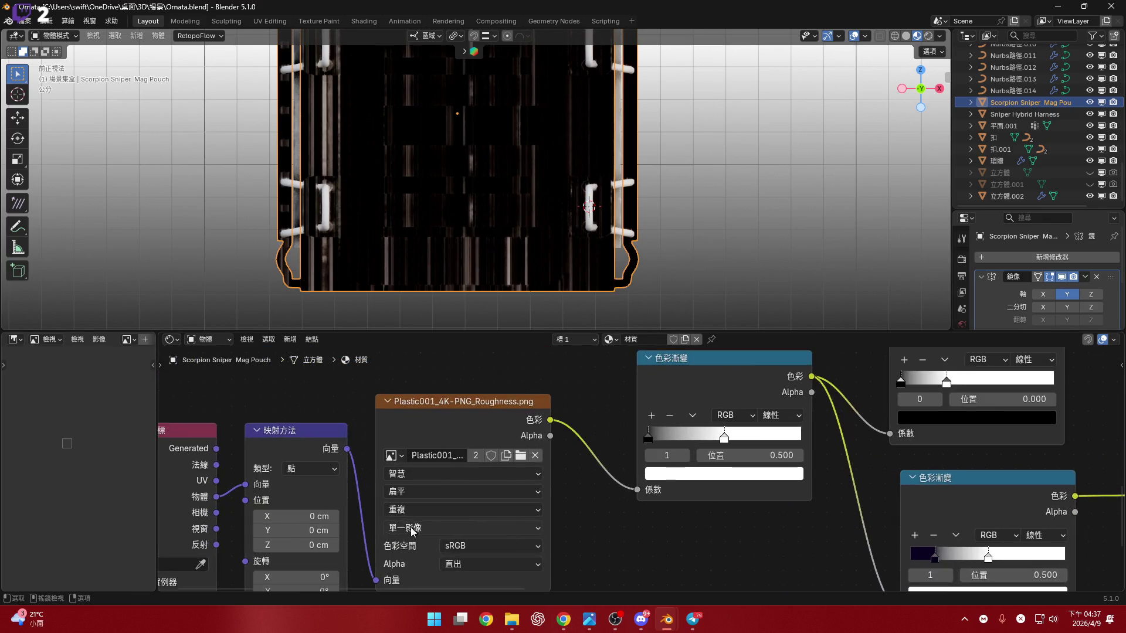
drag(215, 481, 244, 484)
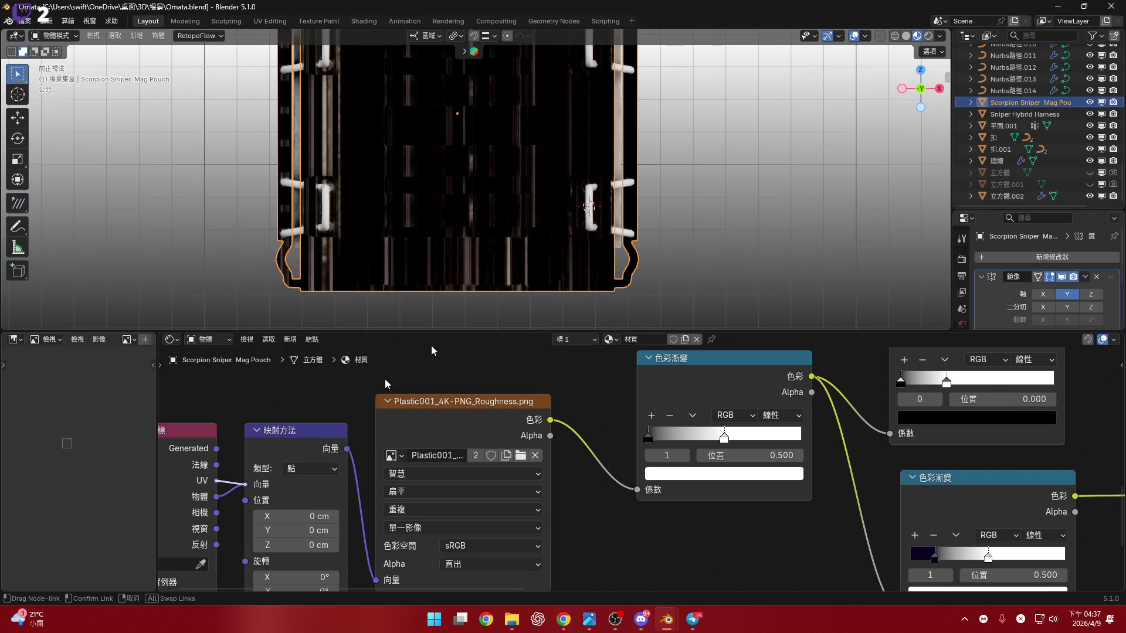
mouse_move(432, 350)
mouse_down()
mouse_move(739, 334)
mouse_move(740, 498)
mouse_up()
Inspect the textured pouch, then switch to the UV Editing workspace.
middle_drag(528, 308, 535, 325)
scroll(531, 298, up, 4)
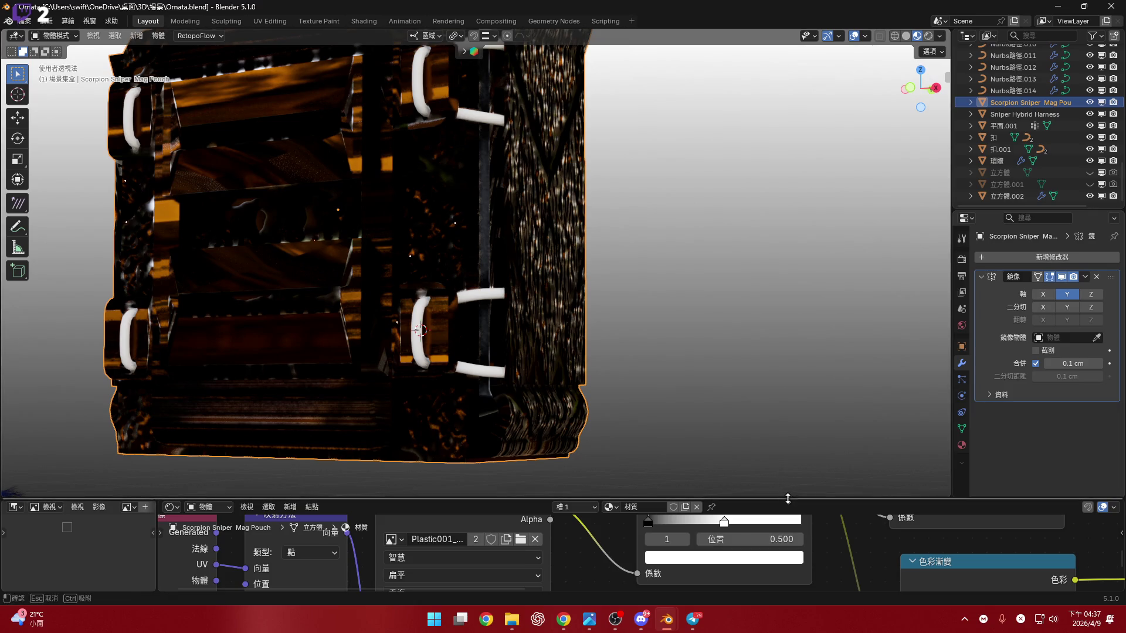
drag(788, 498, 788, 318)
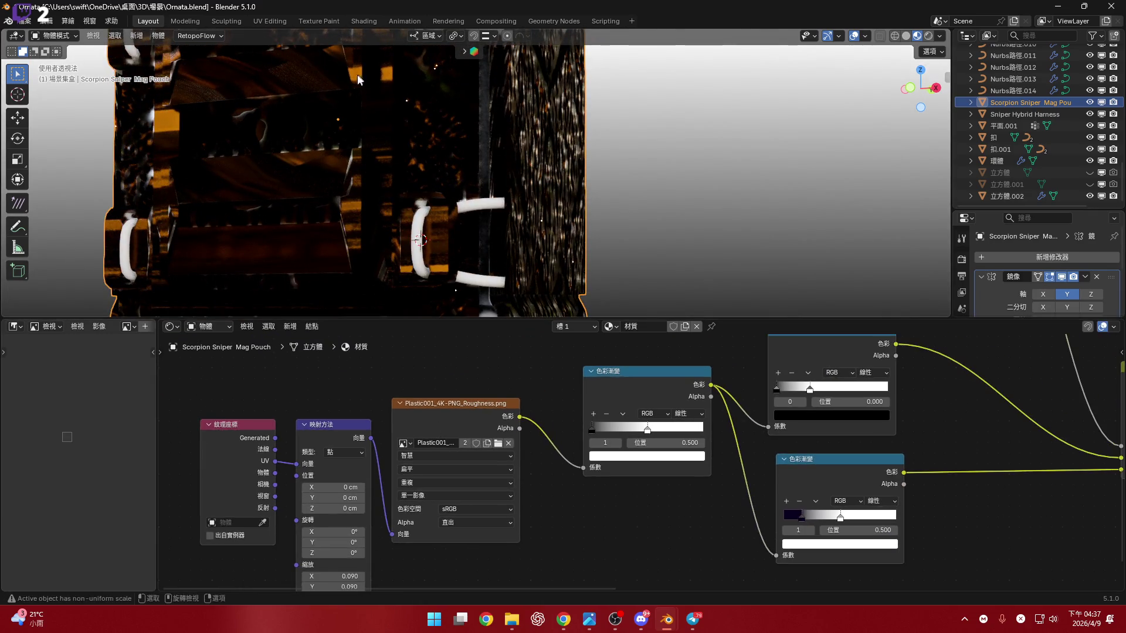
click(269, 20)
scroll(562, 221, down, 3)
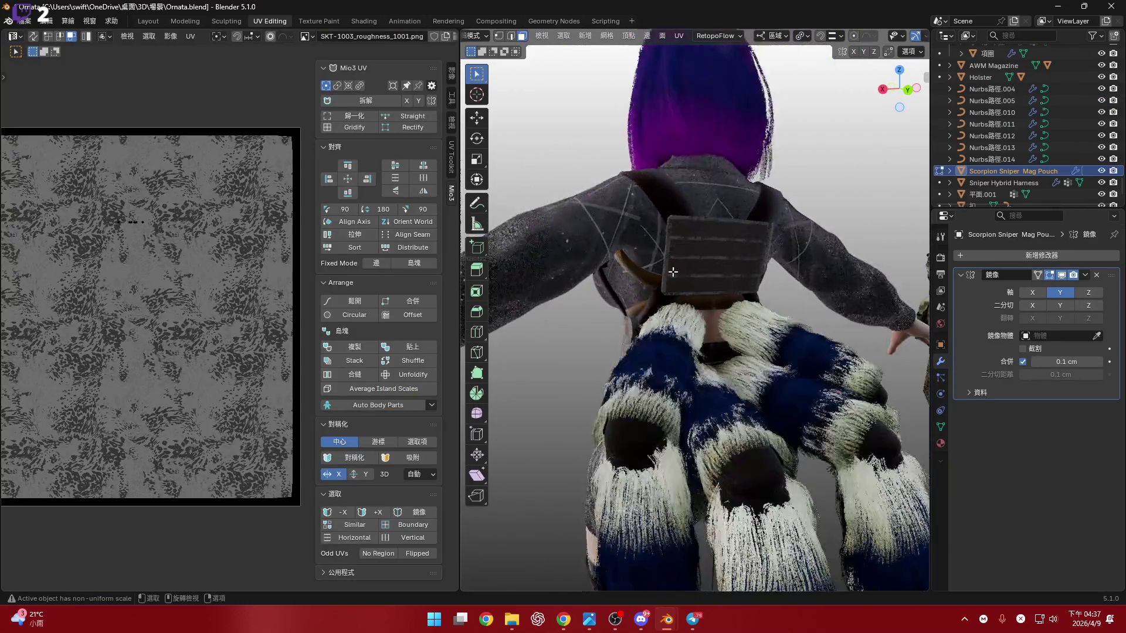
scroll(580, 237, down, 4)
scroll(616, 250, down, 3)
scroll(643, 264, up, 5)
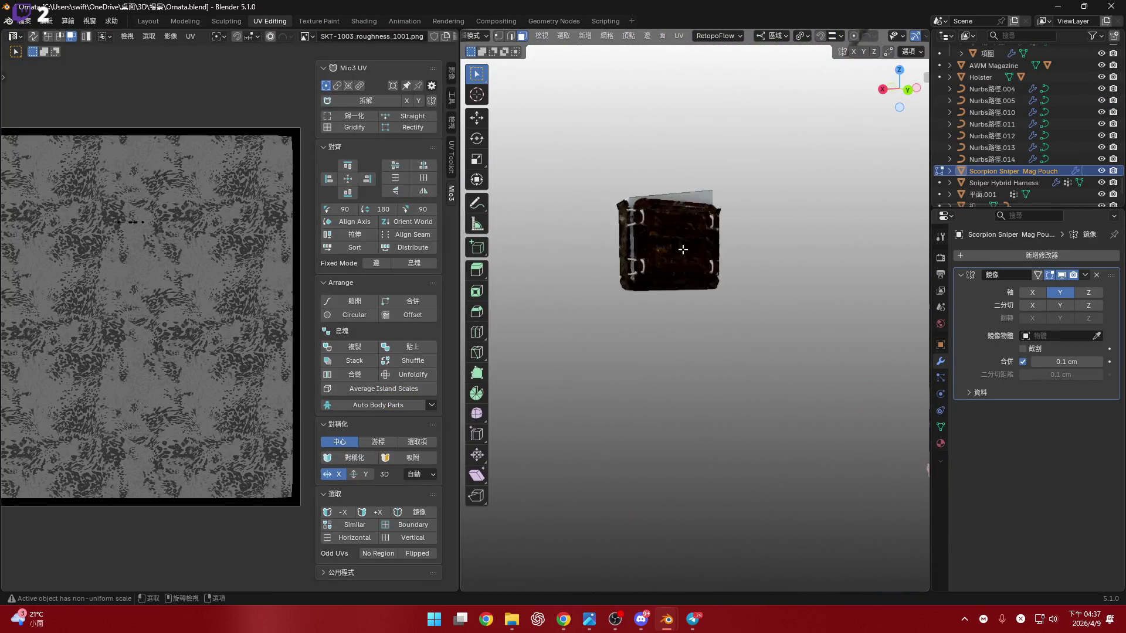
Re-unwrap all faces of the mag pouch with a Conformal unwrap from a front view.
middle_drag(668, 255, 716, 269)
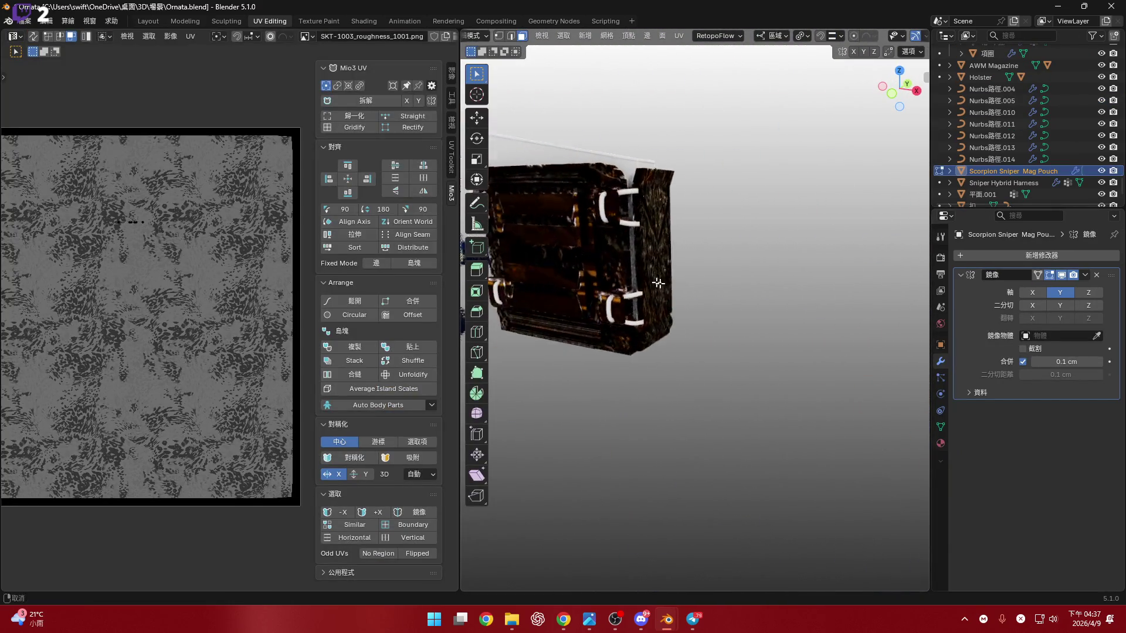
click(902, 98)
scroll(833, 42, down, 3)
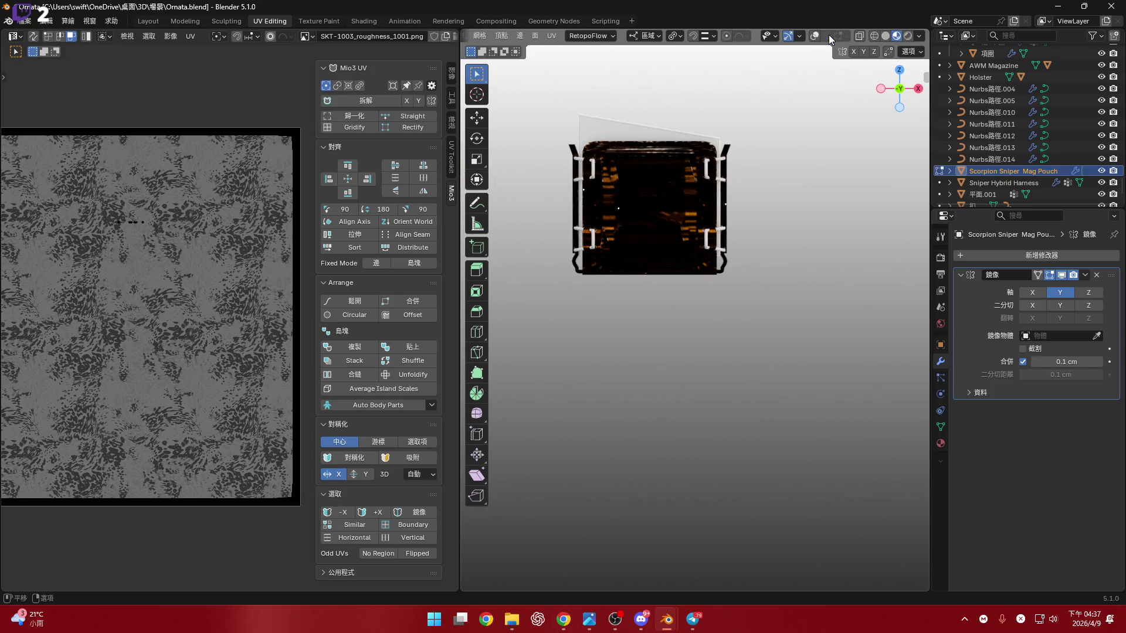
click(810, 35)
scroll(676, 258, up, 3)
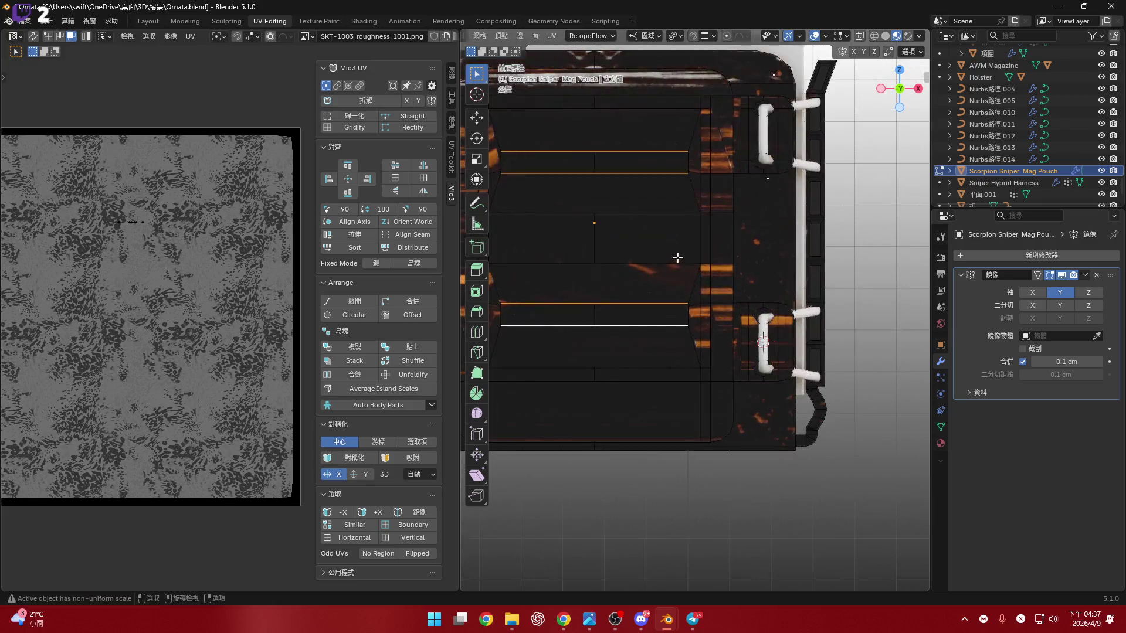
key(a)
scroll(286, 290, up, 2)
scroll(286, 291, up, 1)
scroll(286, 290, up, 1)
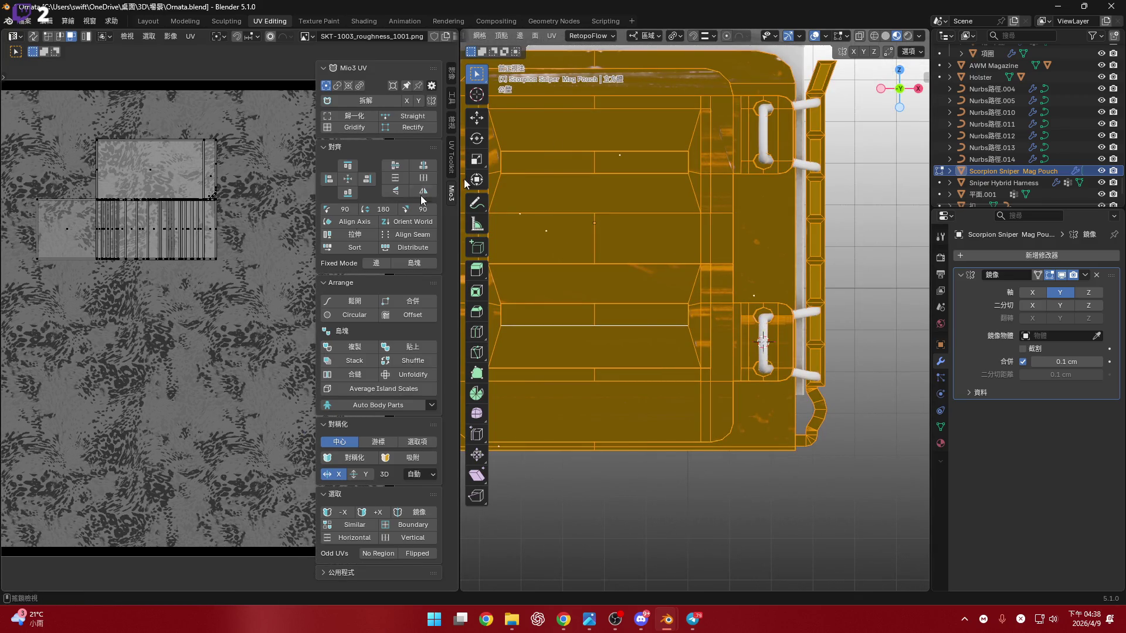
key(u)
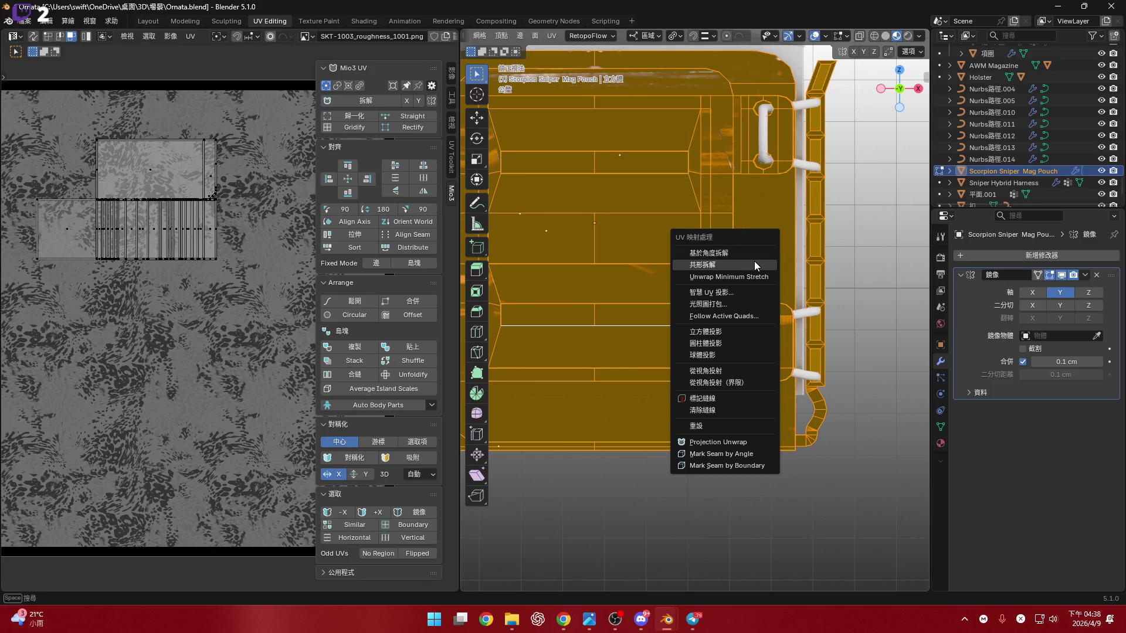
click(754, 262)
scroll(159, 316, down, 3)
Straighten all UV islands into uniform grid rectangles with Mio3 Gridify, retrying until the result looks right.
click(355, 127)
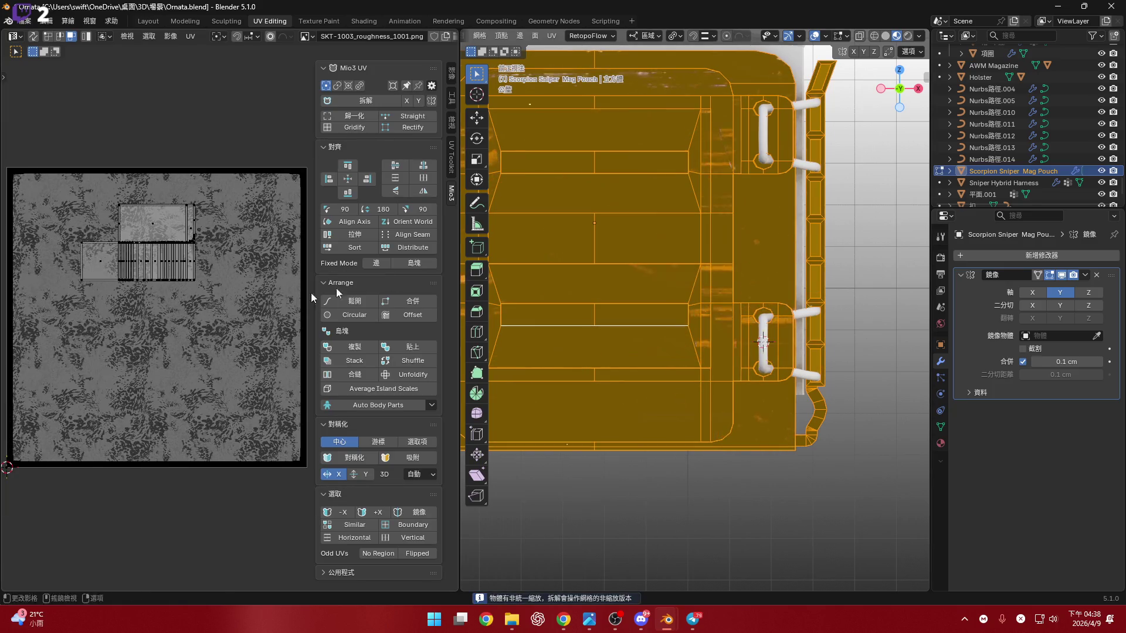
scroll(214, 292, up, 3)
key(a)
key(Home)
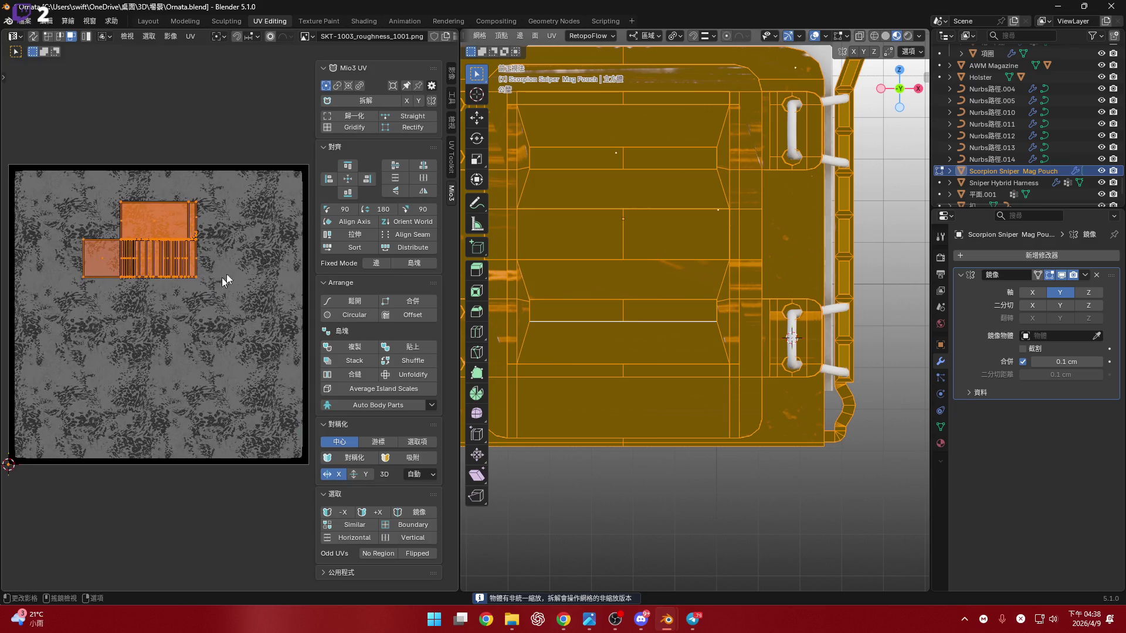
click(354, 127)
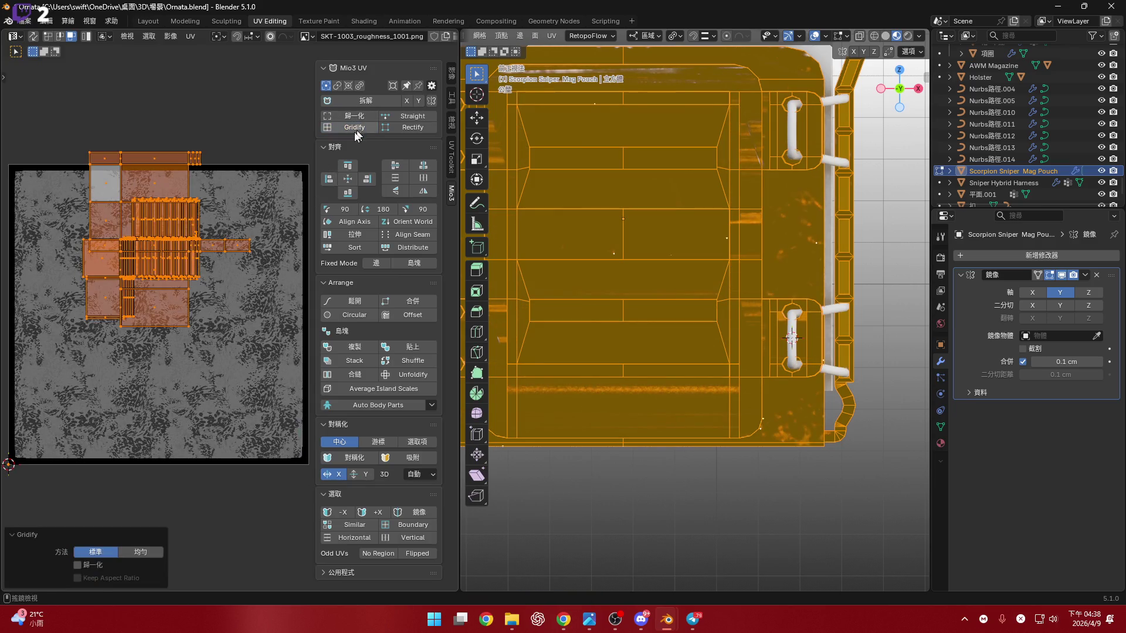
scroll(207, 261, up, 1)
scroll(206, 261, up, 2)
key(ctrl+z)
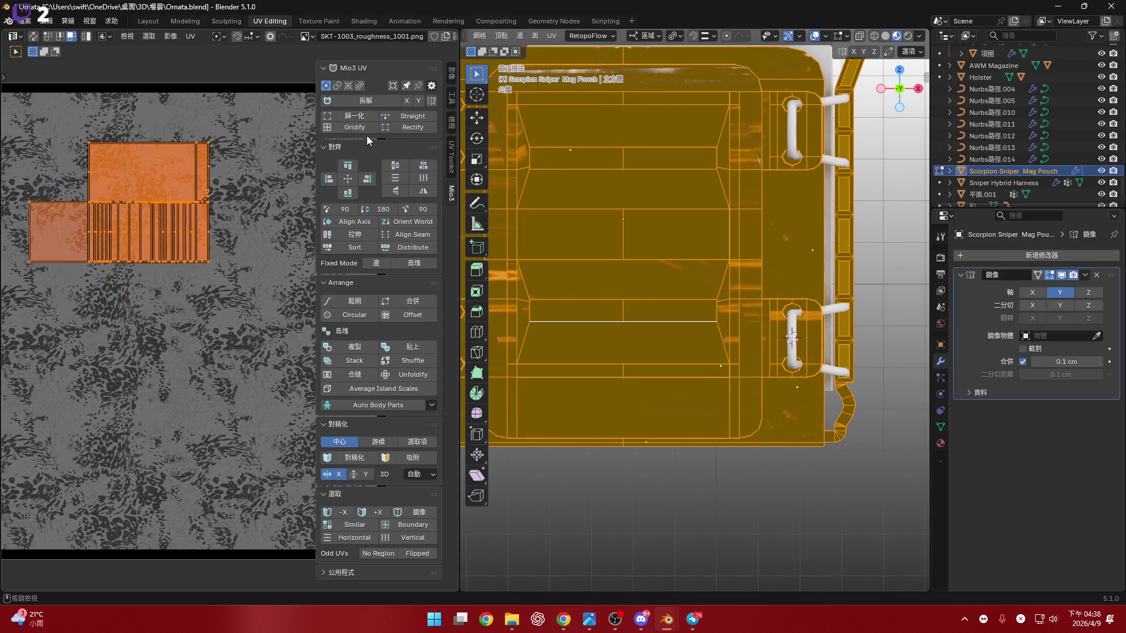
click(375, 129)
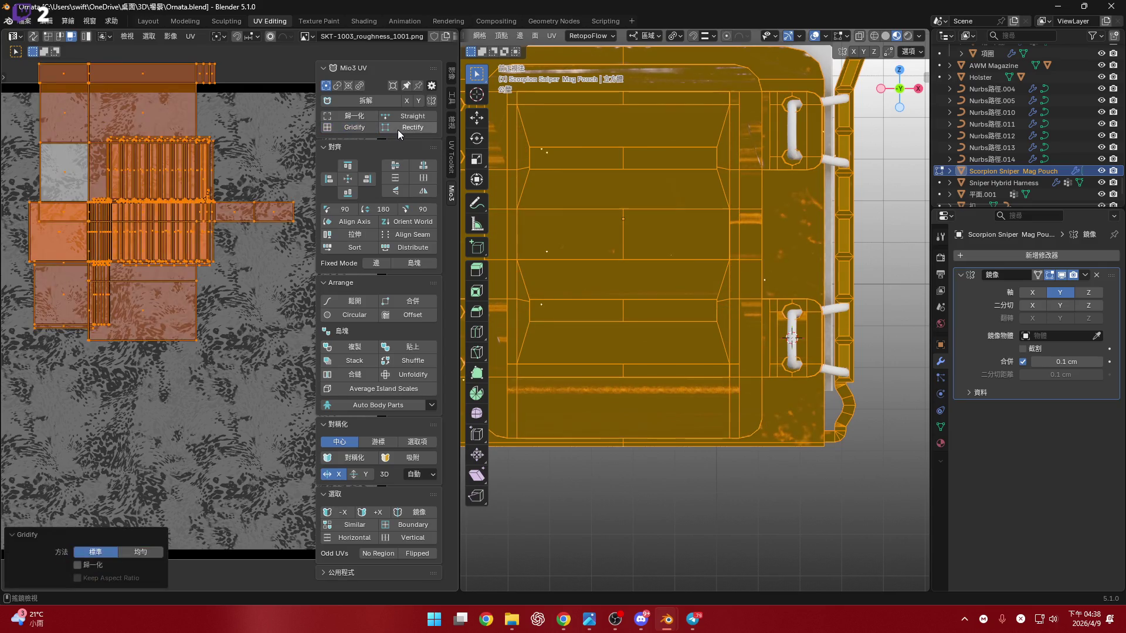
key(ctrl+z)
click(410, 129)
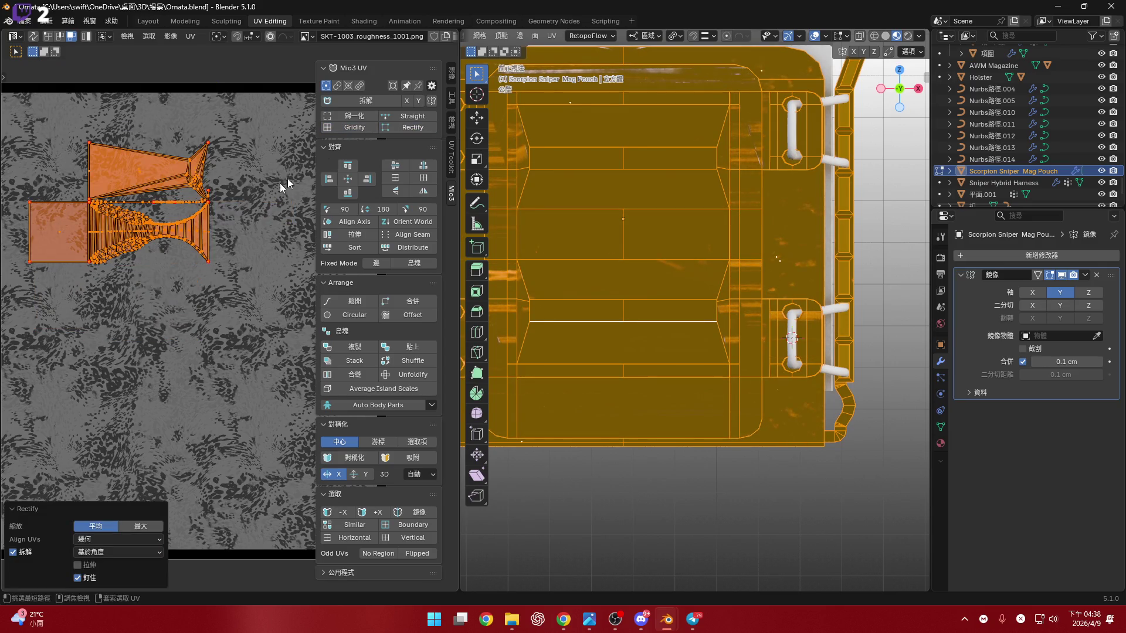
key(ctrl+z)
click(365, 129)
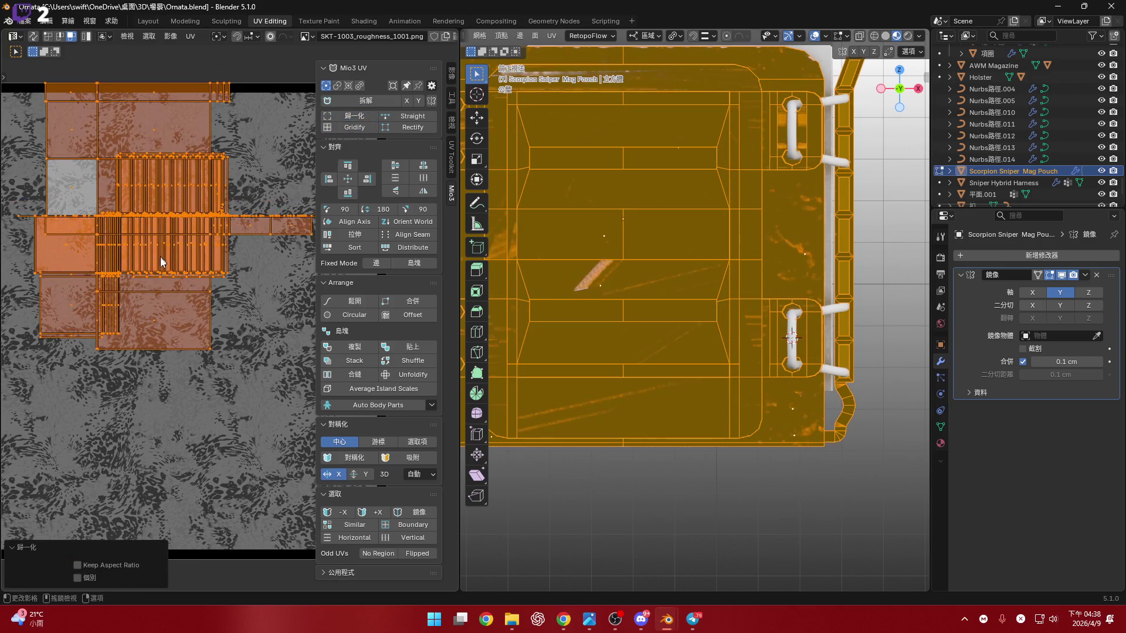
scroll(199, 229, down, 3)
scroll(199, 228, down, 1)
scroll(177, 258, up, 2)
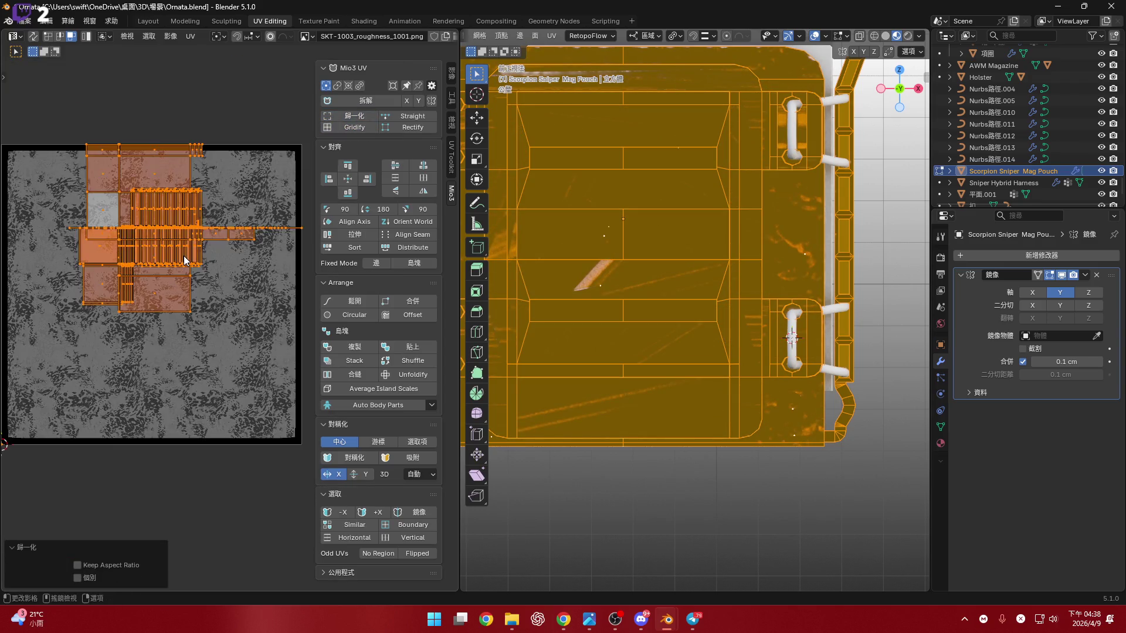
key(ctrl+z)
key(ctrl+z)
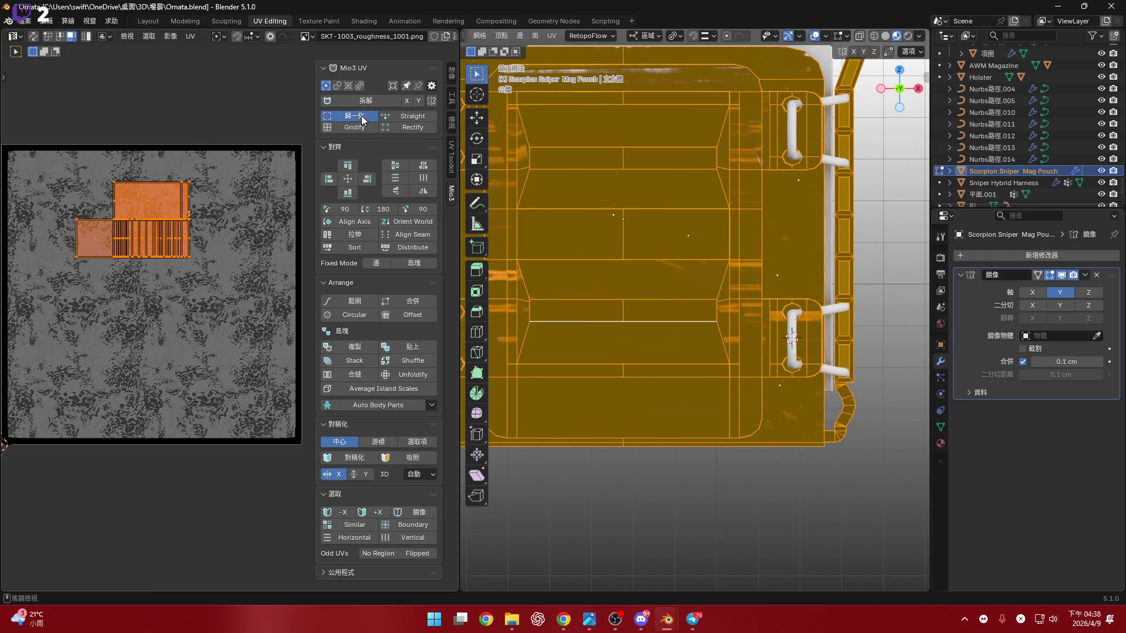
click(362, 119)
scroll(220, 217, up, 3)
scroll(259, 252, down, 1)
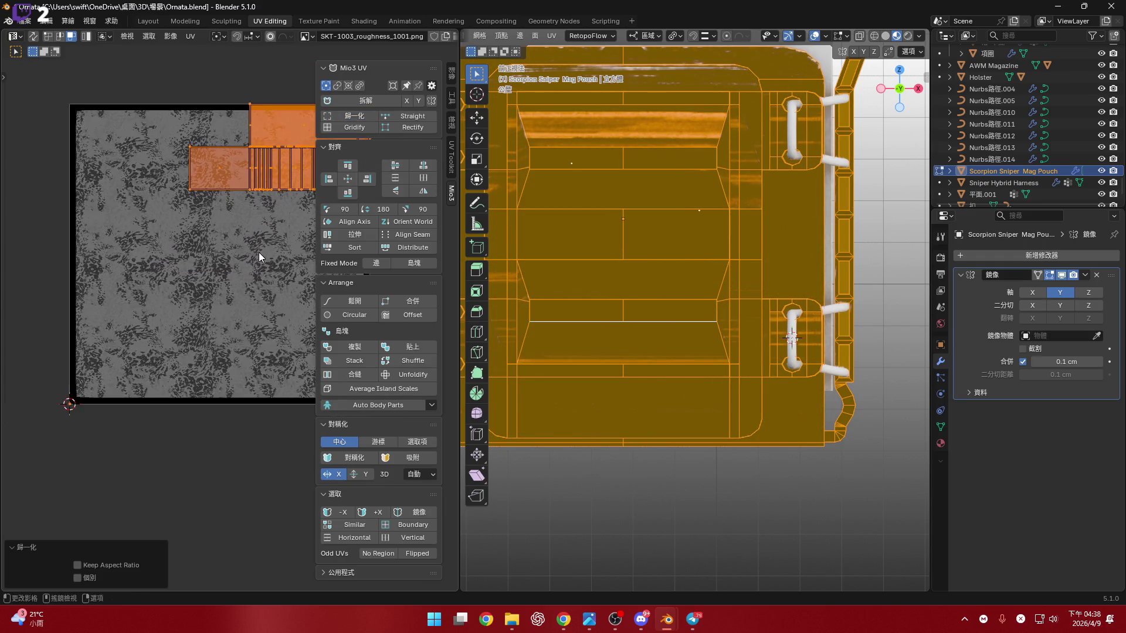
scroll(259, 253, down, 1)
Move and scale the UV islands to sit within the texture's upper area, then deselect them.
middle_drag(259, 252, 221, 277)
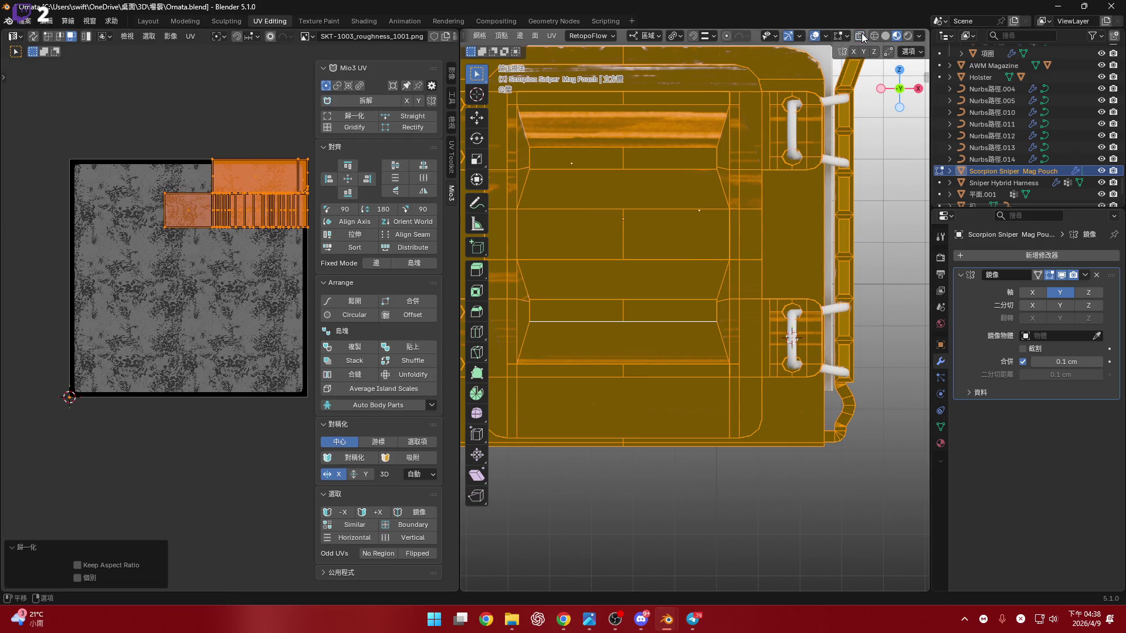
click(815, 36)
middle_drag(227, 277, 241, 257)
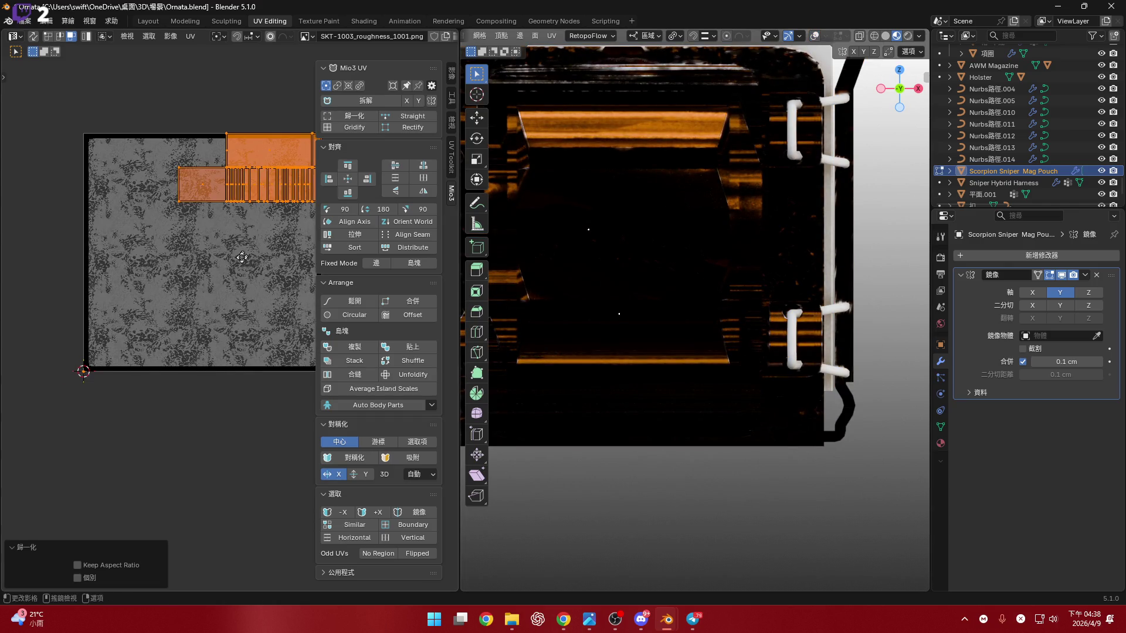
key(Escape)
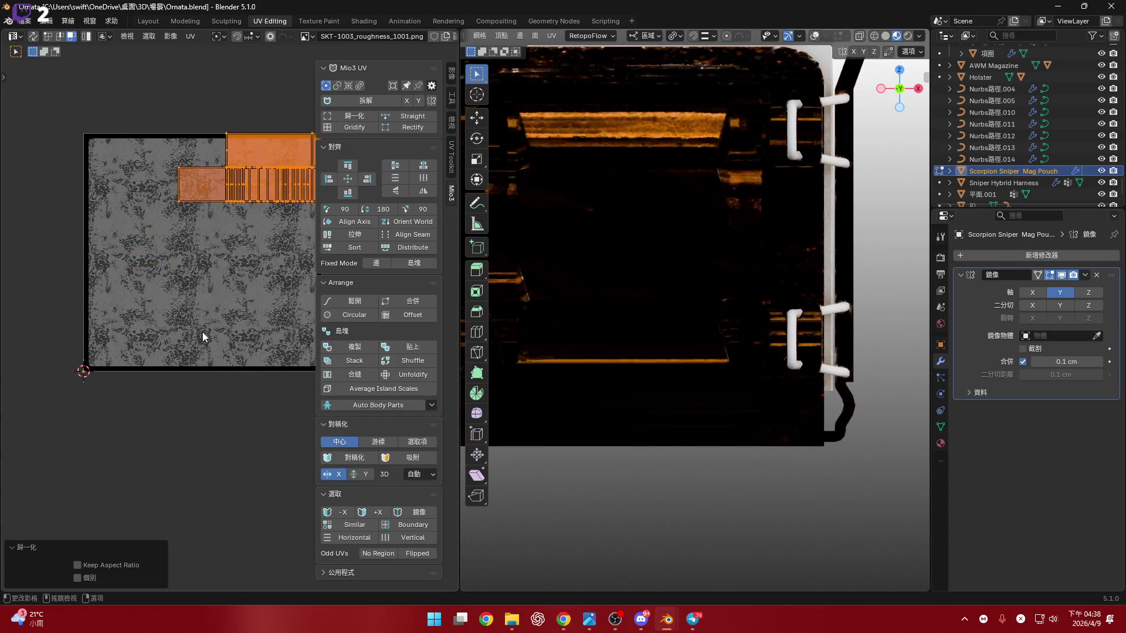
middle_drag(201, 336, 177, 337)
key(g)
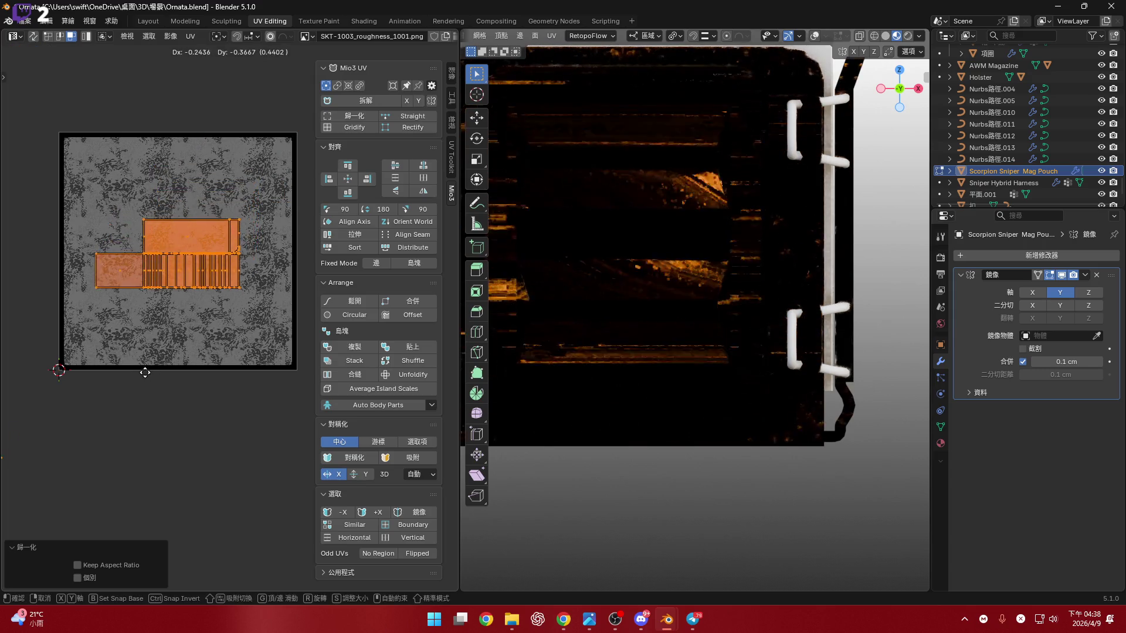
click(145, 371)
key(s)
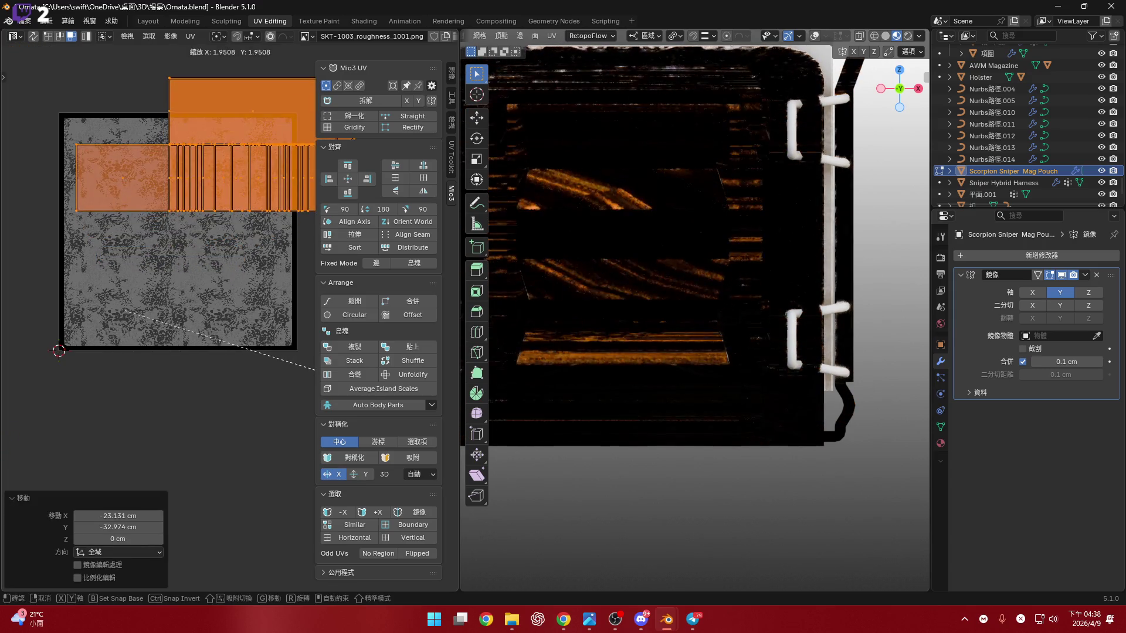
key(Escape)
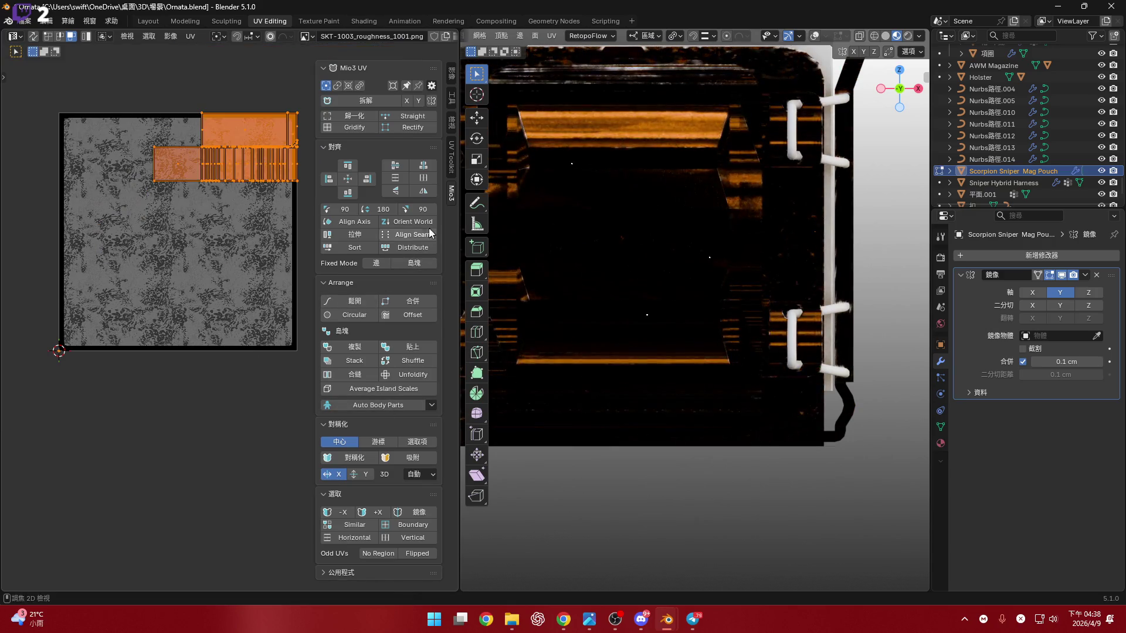
click(431, 233)
key(alt+a)
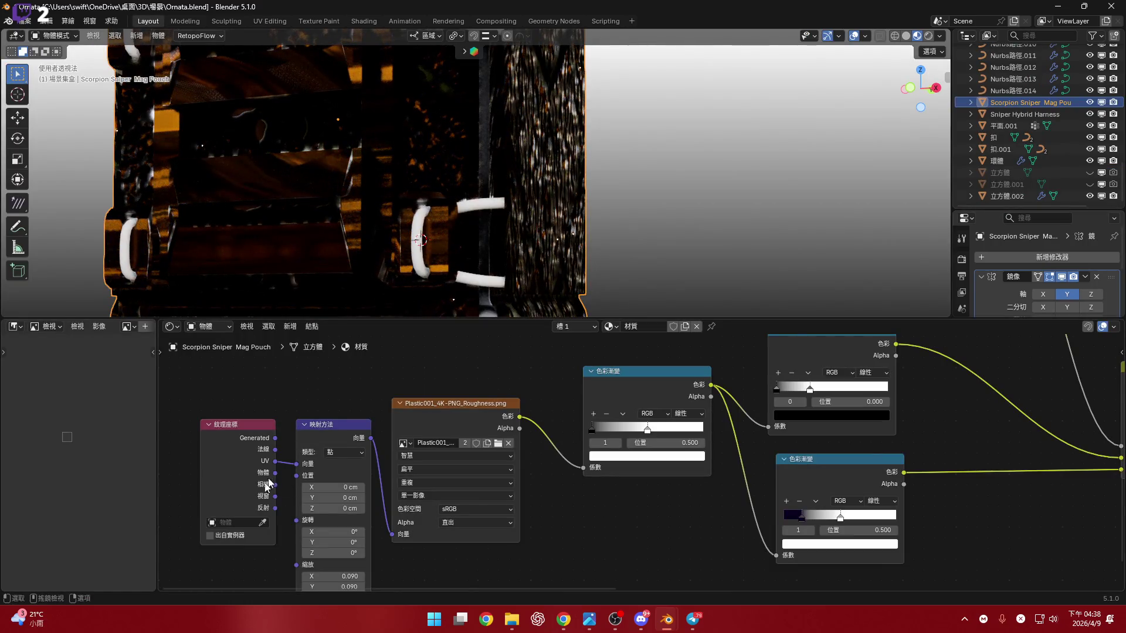
Rewire the texture coordinate link into the Mapping node and view the pouch at an angle.
drag(275, 461, 298, 465)
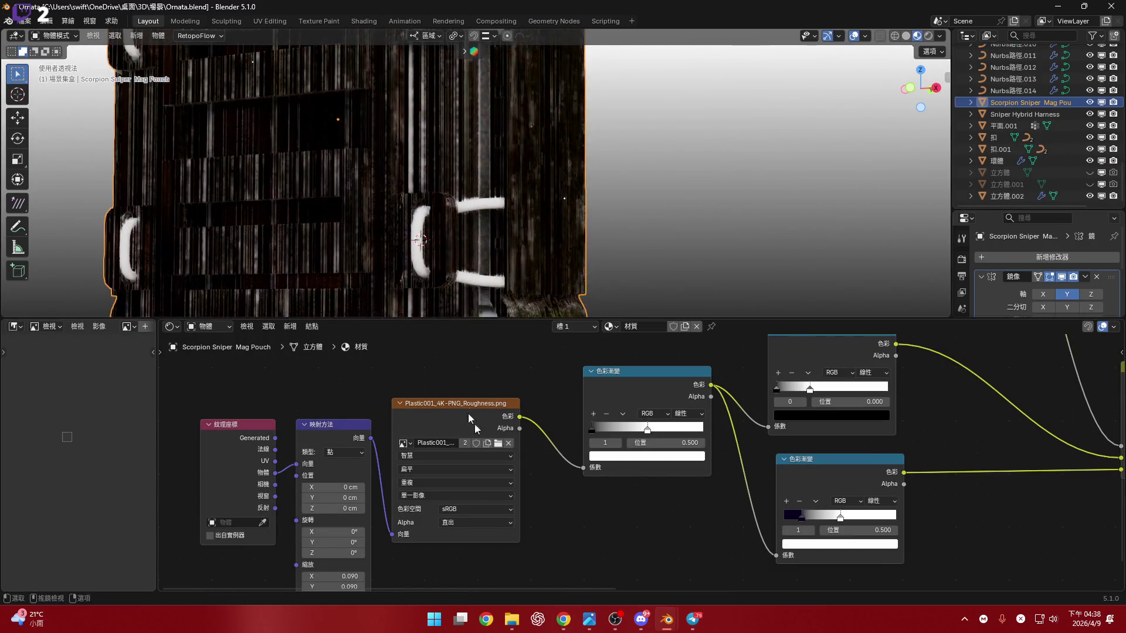
middle_drag(422, 229, 456, 208)
key(KP_1)
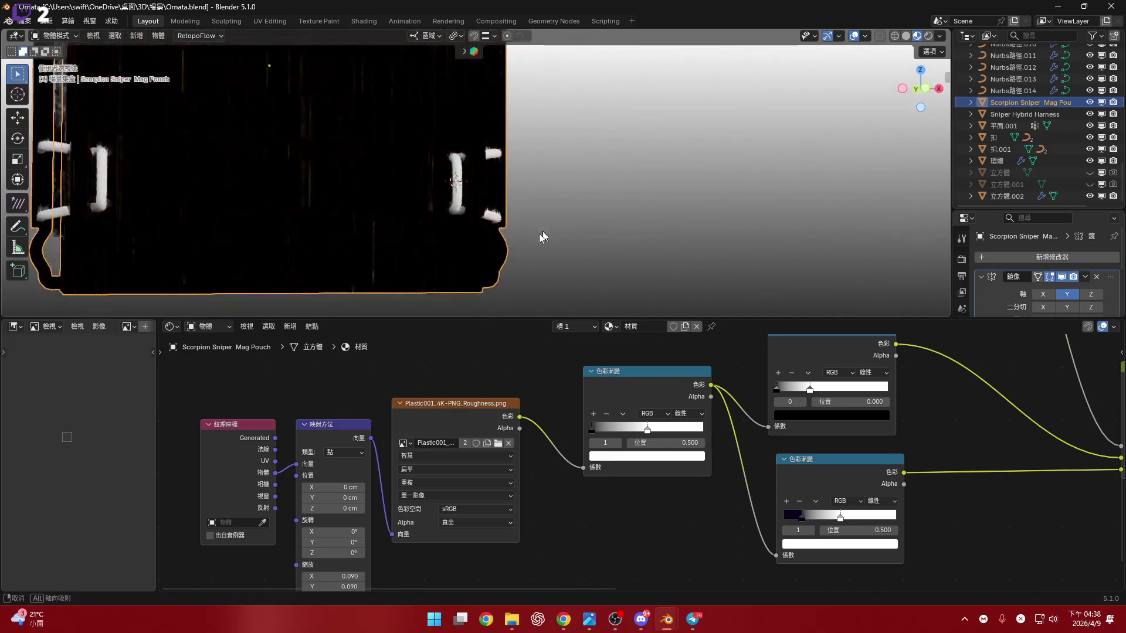
scroll(539, 233, down, 2)
middle_drag(500, 106, 503, 163)
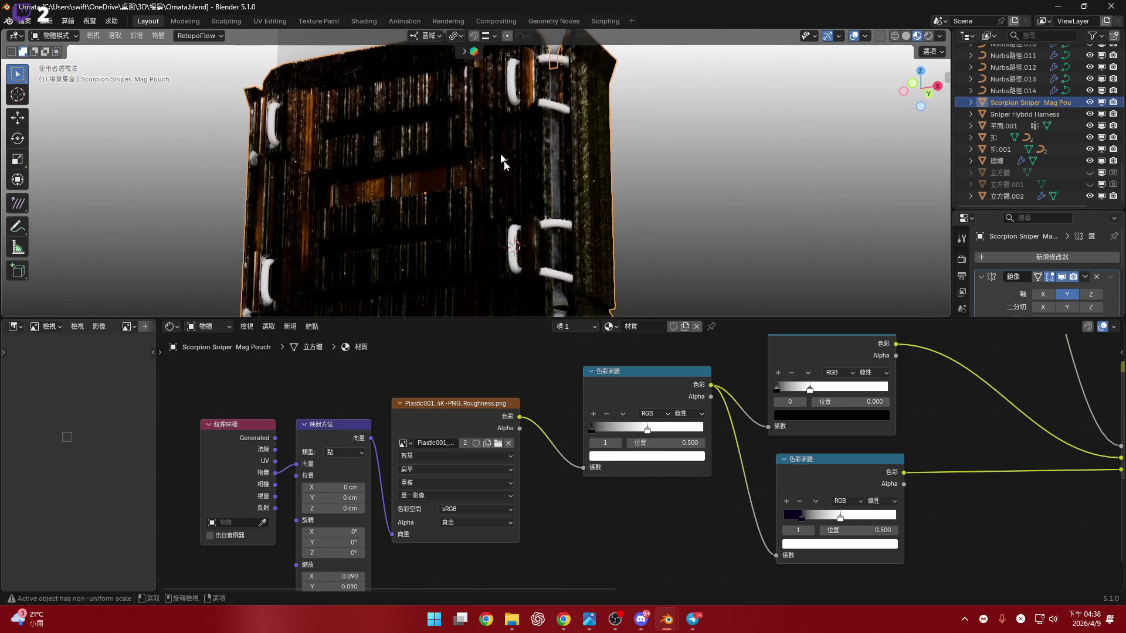
scroll(683, 445, down, 2)
scroll(683, 445, down, 2)
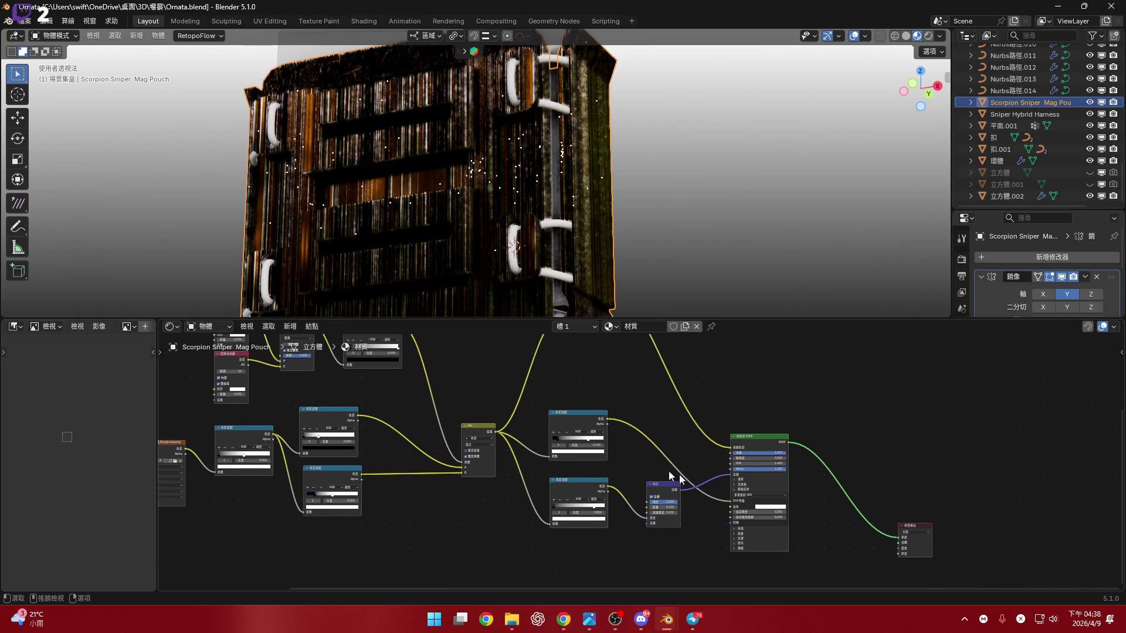
scroll(677, 466, up, 2)
scroll(704, 432, up, 2)
scroll(734, 400, up, 2)
scroll(735, 401, down, 2)
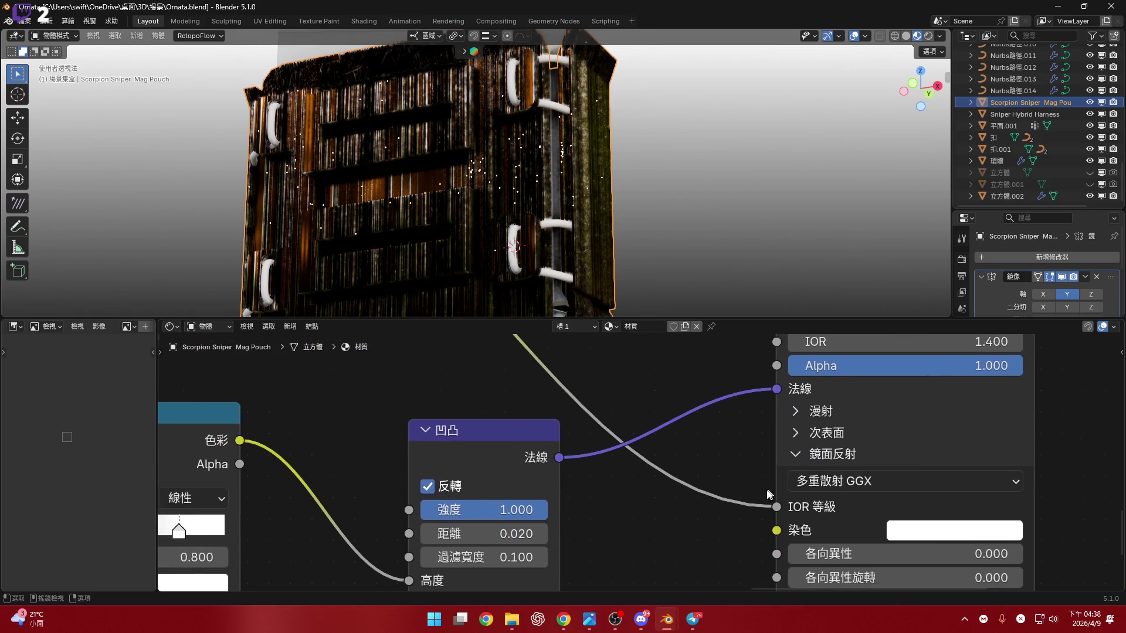
scroll(739, 404, down, 2)
scroll(774, 423, up, 2)
scroll(796, 433, up, 2)
Set the Principled BSDF metallic to 0.1 and roughness to 0.6 for a less shiny pouch.
drag(797, 434, 546, 434)
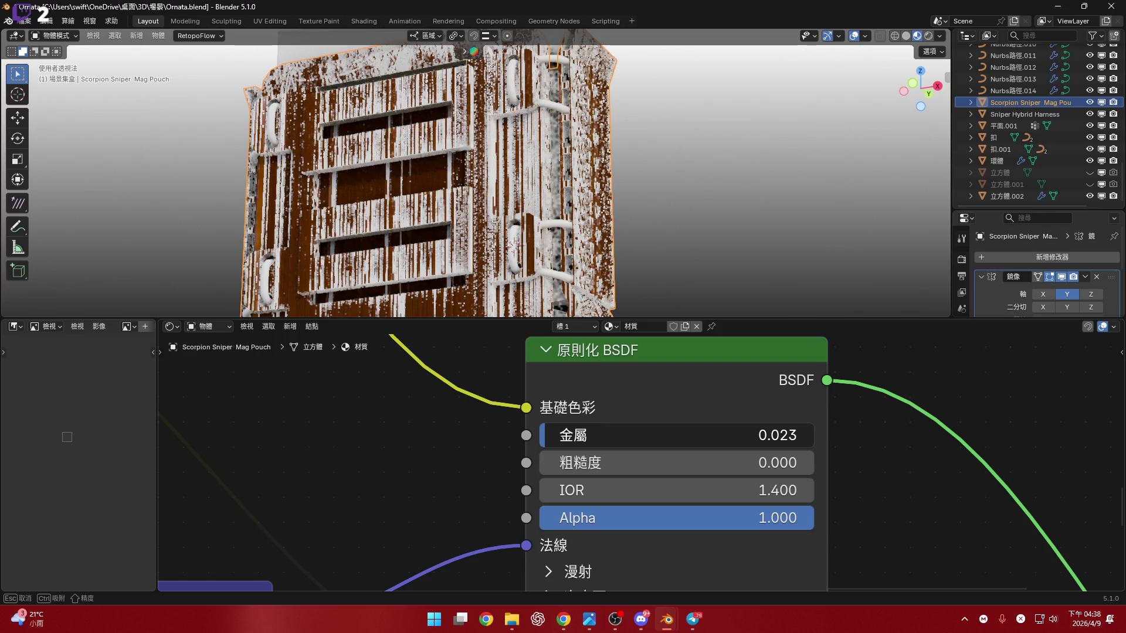
drag(546, 435, 558, 435)
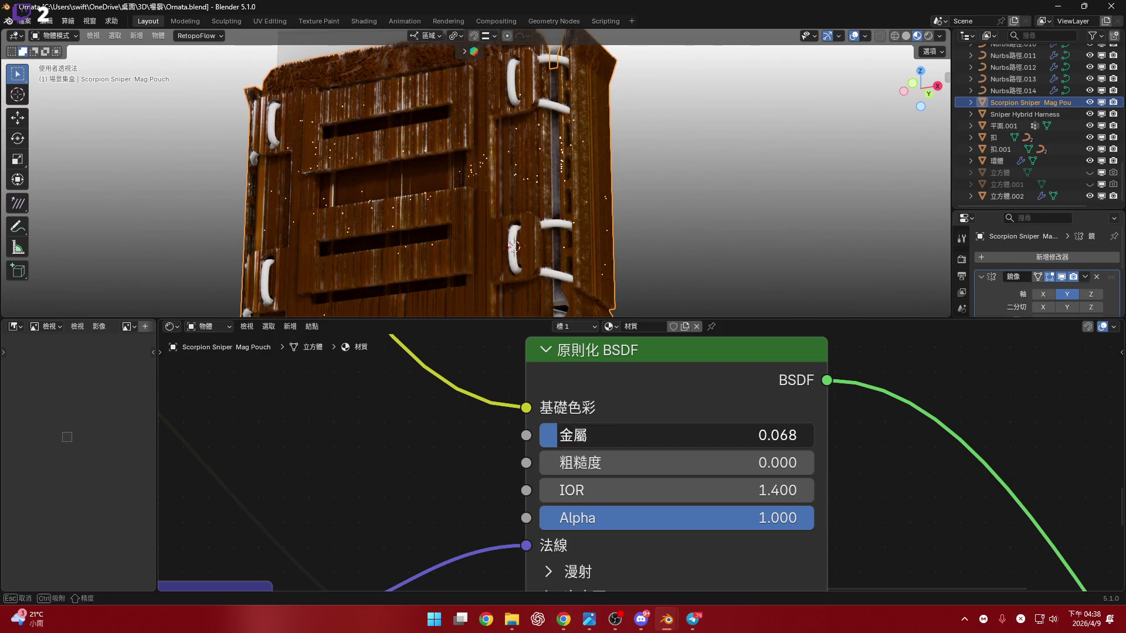
click(557, 434)
text(0.)
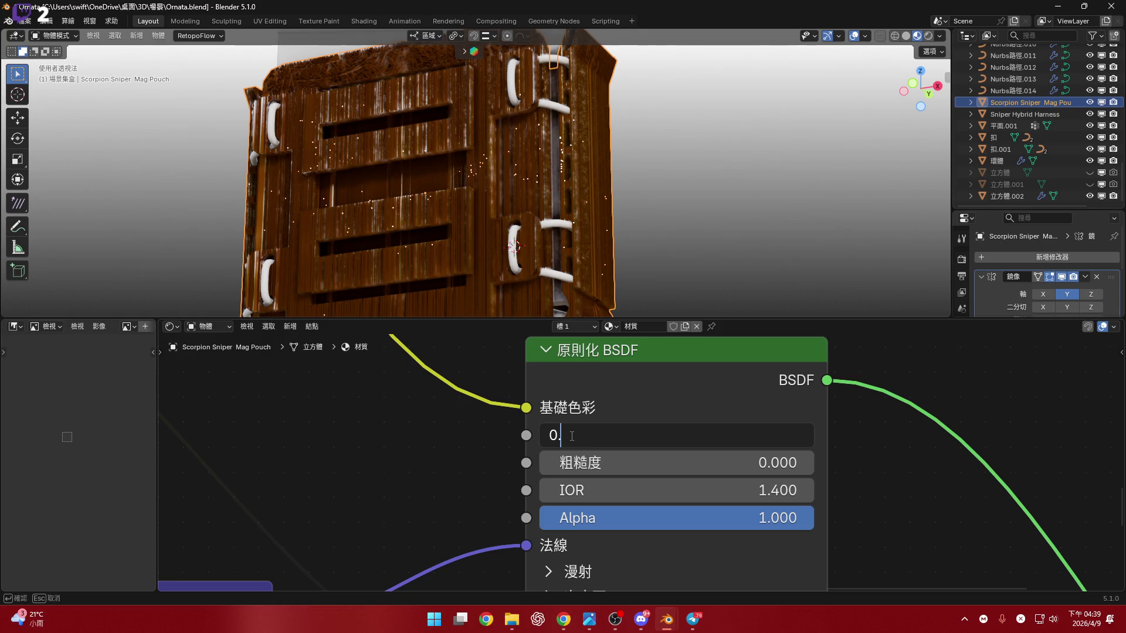
text(1)
key(Return)
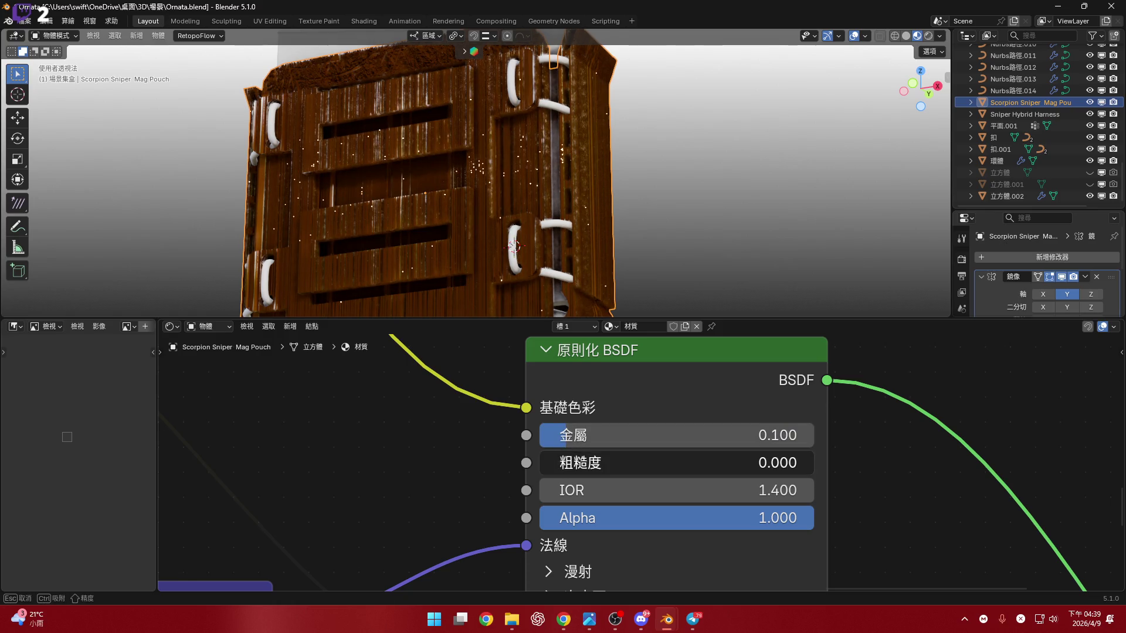
mouse_move(572, 463)
mouse_down()
mouse_move(769, 463)
mouse_move(707, 463)
mouse_up()
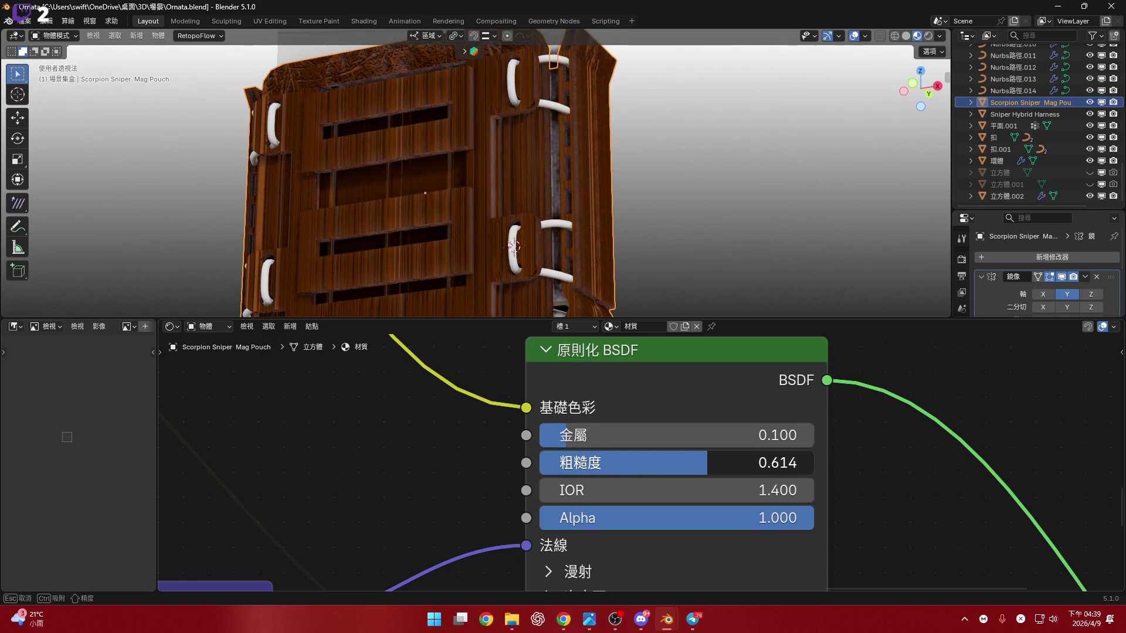
click(708, 463)
text(0.63)
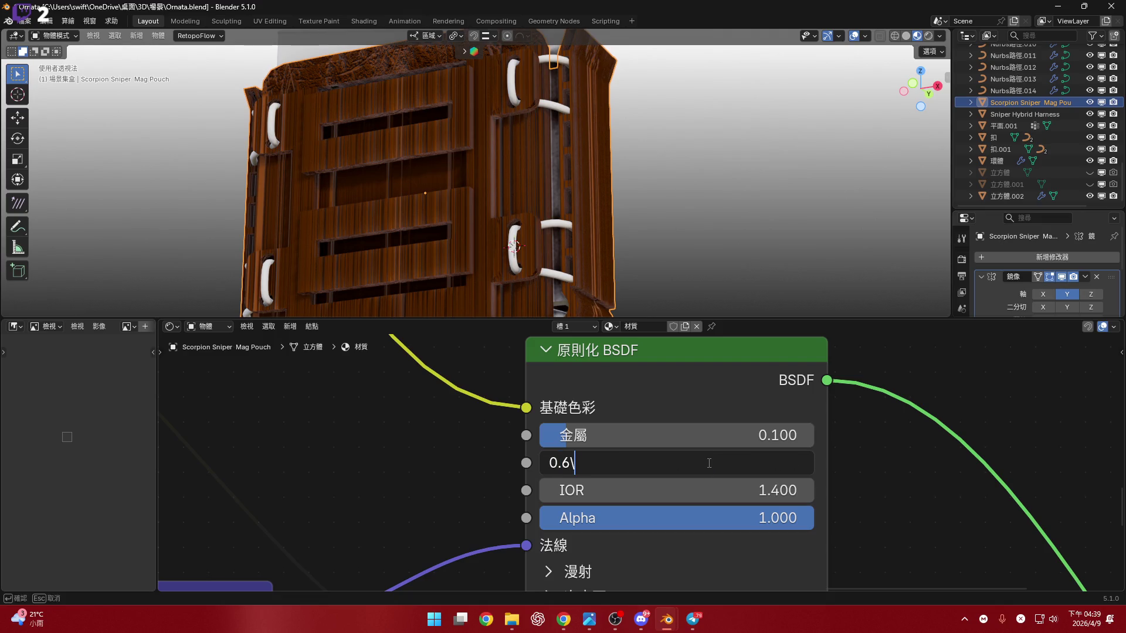
key(Return)
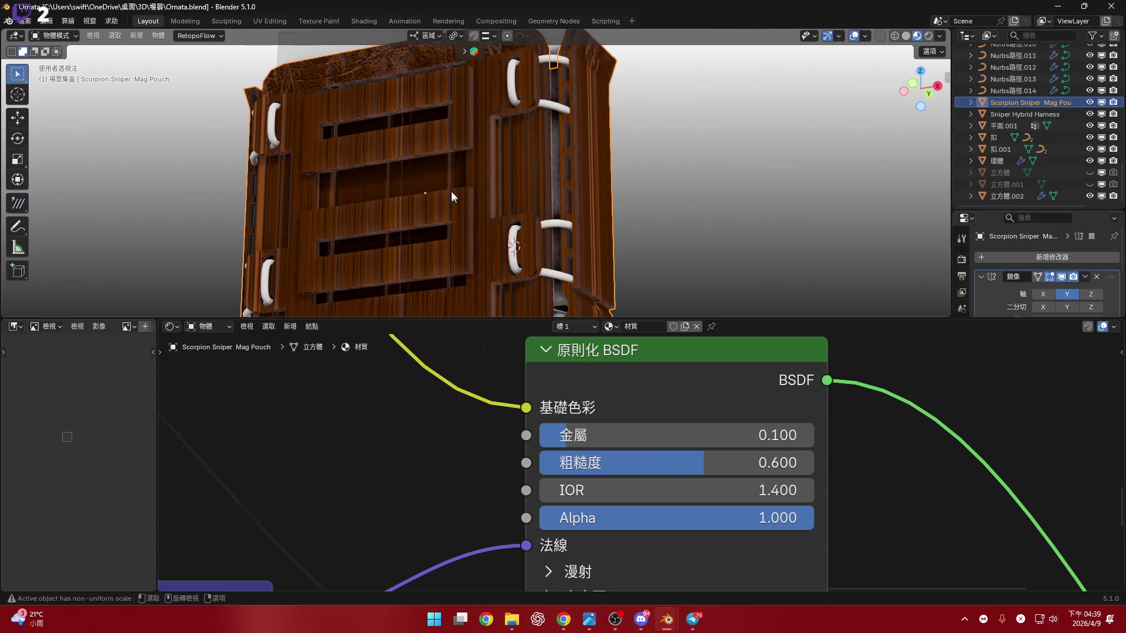
scroll(451, 190, up, 2)
scroll(544, 188, up, 4)
mouse_move(560, 223)
middle_down()
mouse_move(486, 219)
mouse_move(636, 267)
middle_up()
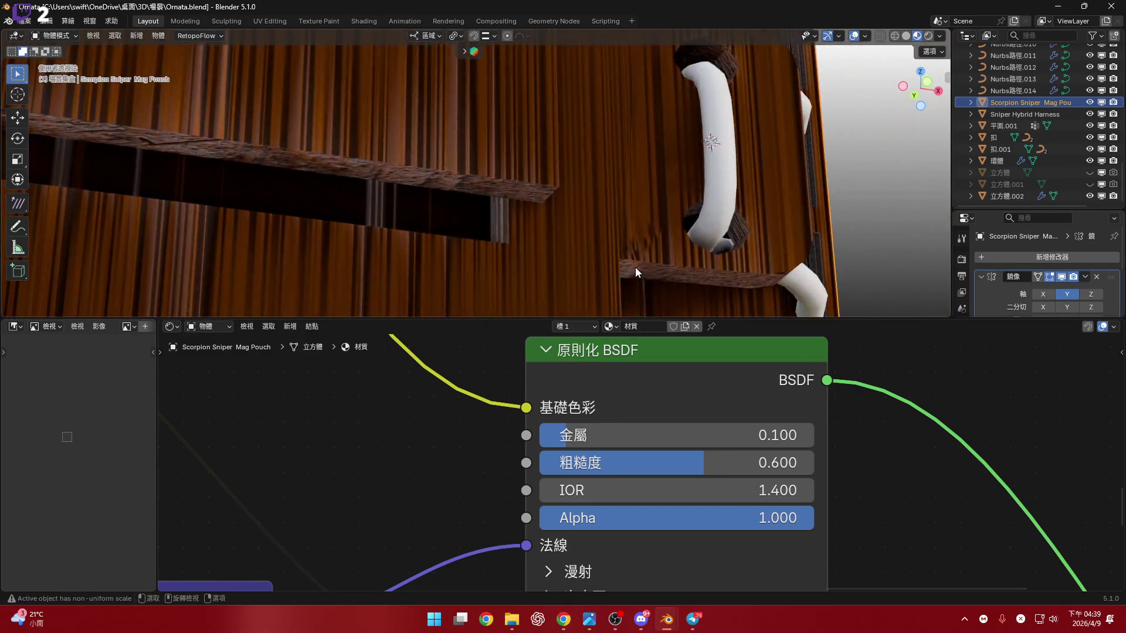
scroll(635, 267, down, 4)
scroll(464, 510, down, 5)
Connect the Texture Coordinate Window output to the Mapping node's Vector input for streaky scratches.
mouse_move(435, 507)
middle_down()
mouse_move(647, 409)
mouse_move(544, 462)
middle_up()
scroll(545, 461, up, 3)
scroll(657, 403, up, 1)
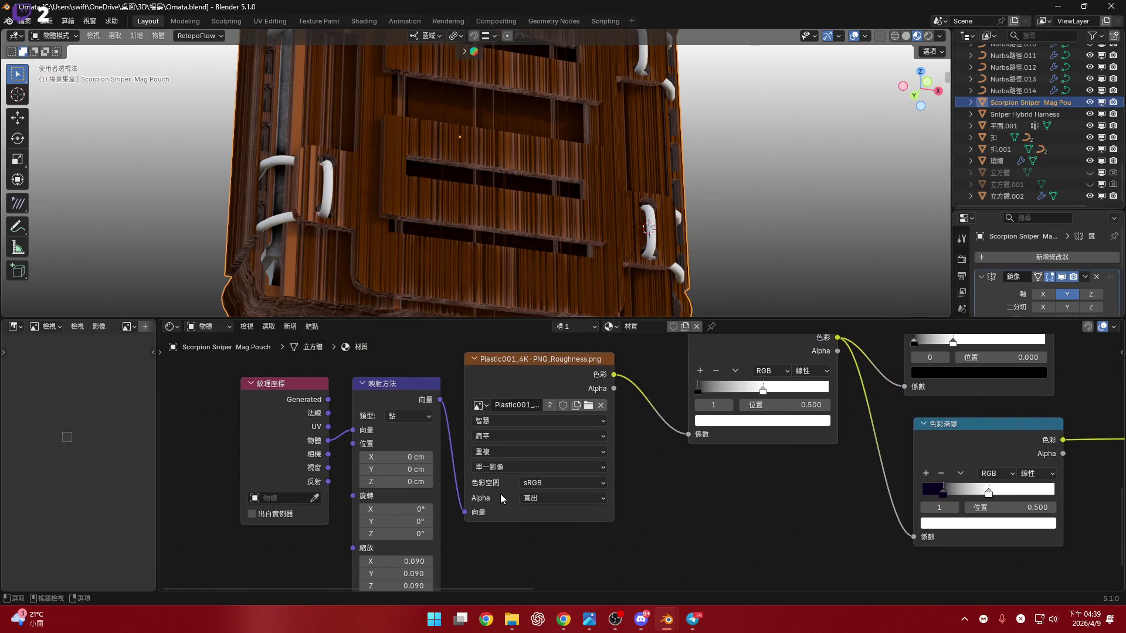
middle_drag(696, 385, 506, 469)
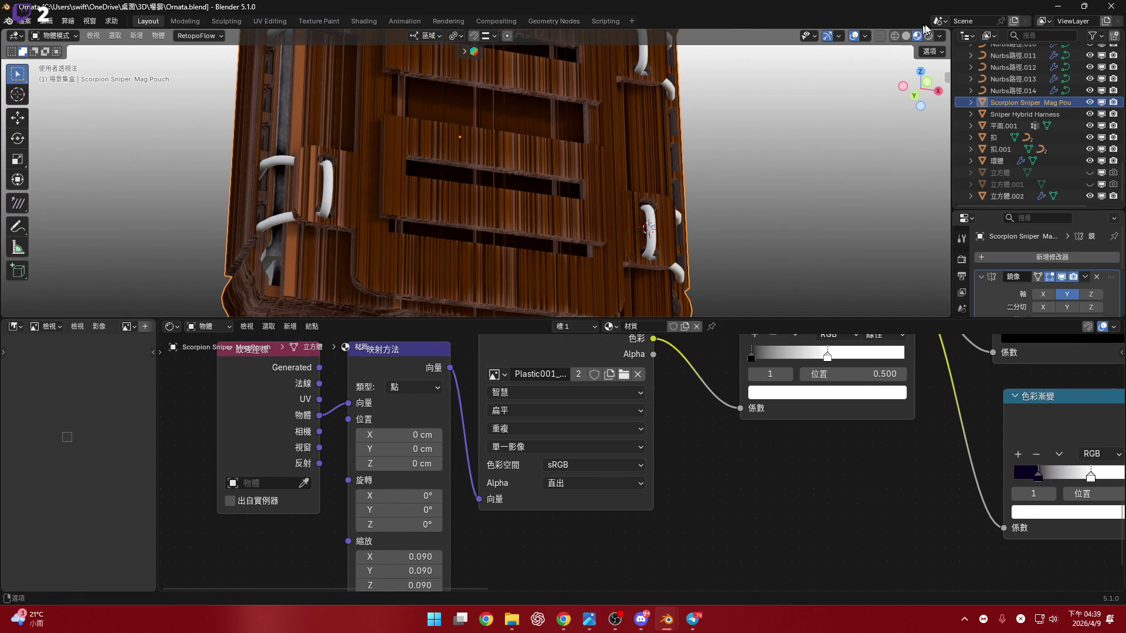
click(924, 85)
scroll(416, 463, down, 1)
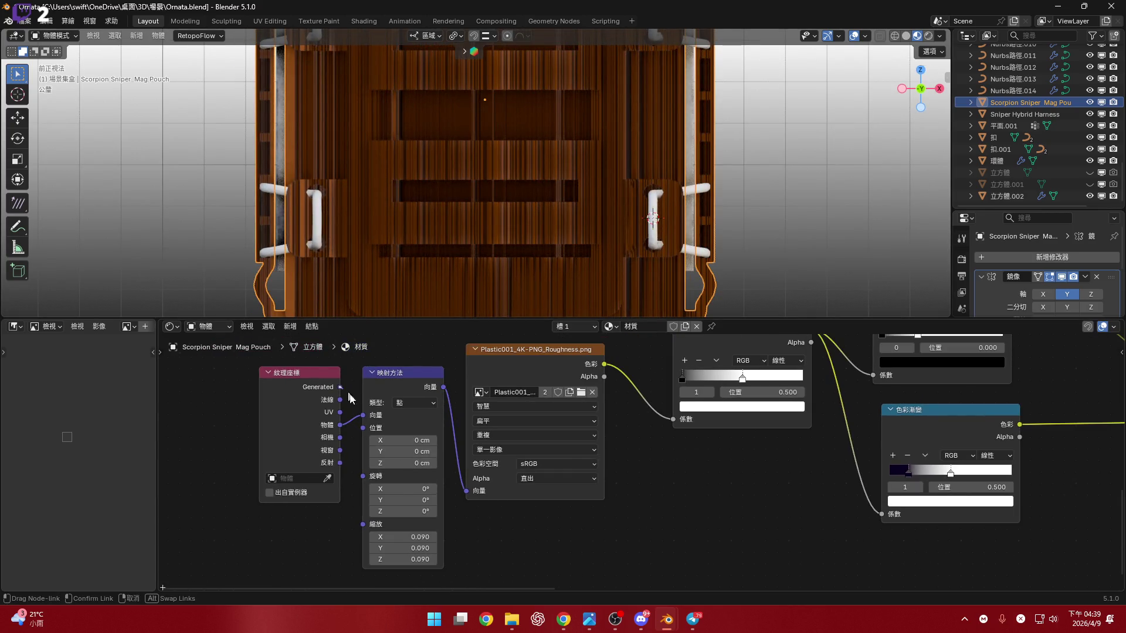
drag(341, 388, 364, 415)
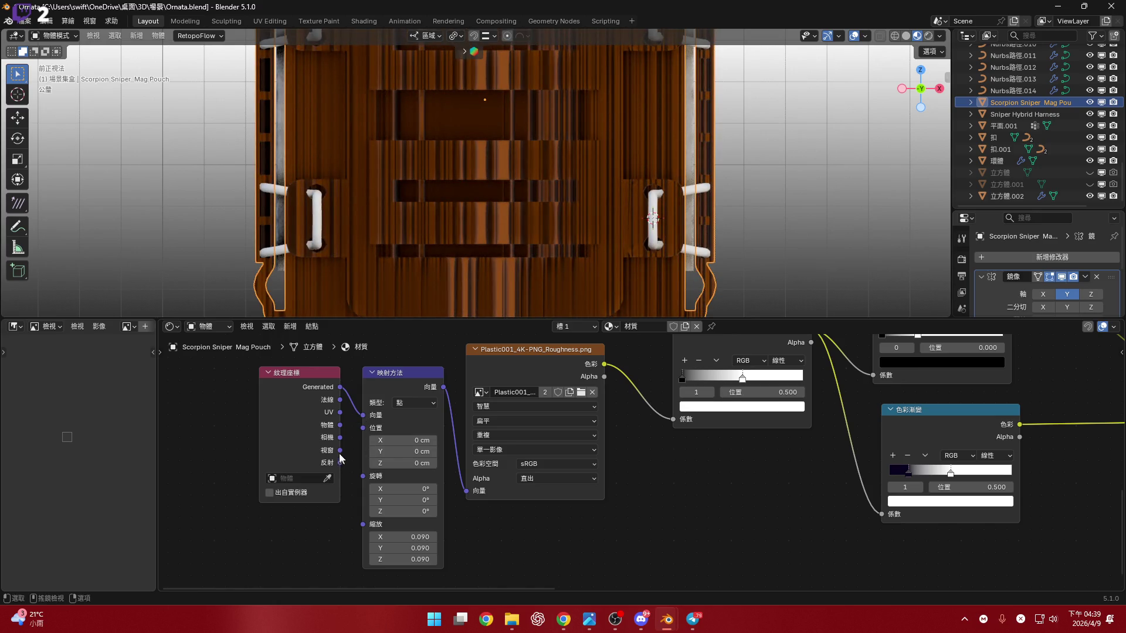
drag(340, 450, 368, 419)
drag(381, 376, 383, 377)
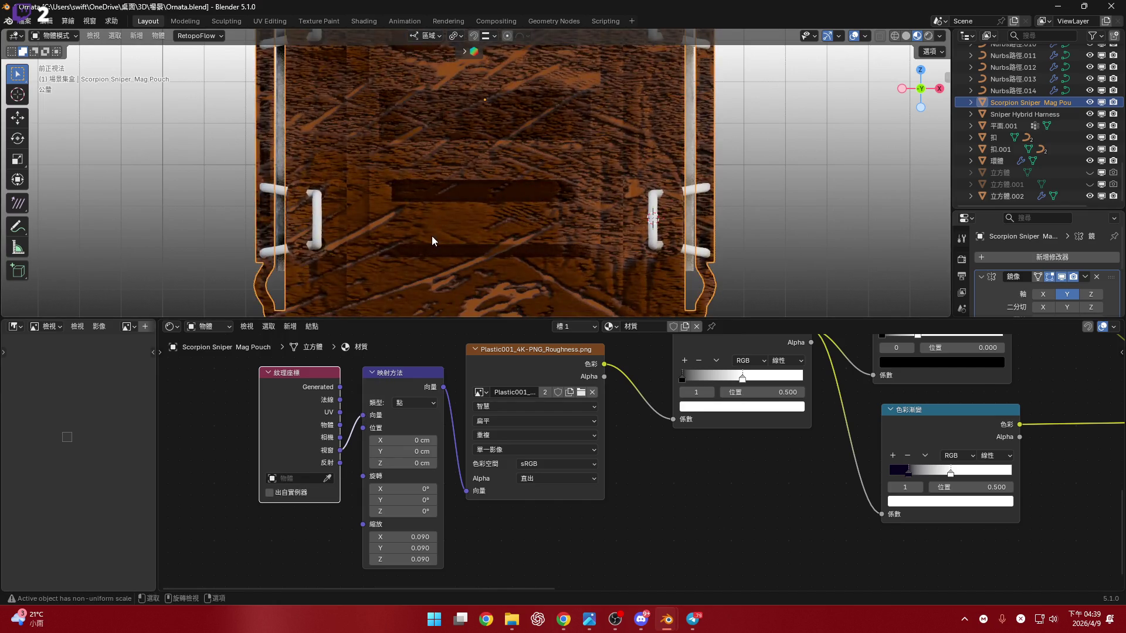
mouse_move(432, 235)
middle_down()
mouse_move(471, 201)
mouse_move(439, 240)
middle_up()
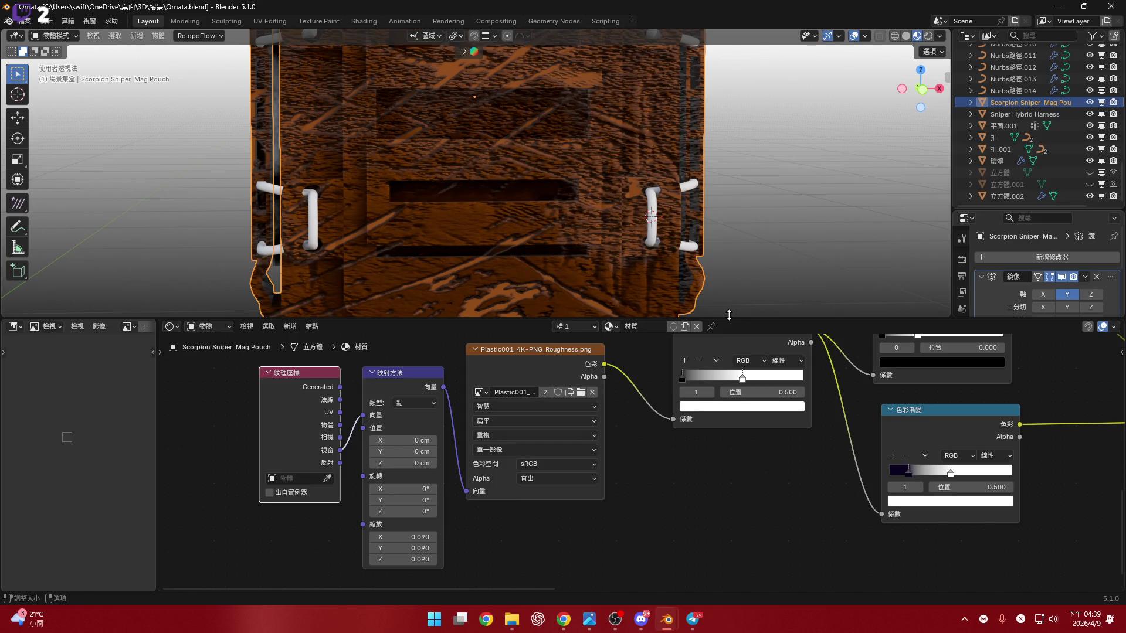
Copy the pouch object's name and paste it as the material name 'Scorpion Sniper Mag Pouch'.
drag(727, 315, 727, 365)
scroll(462, 444, down, 5)
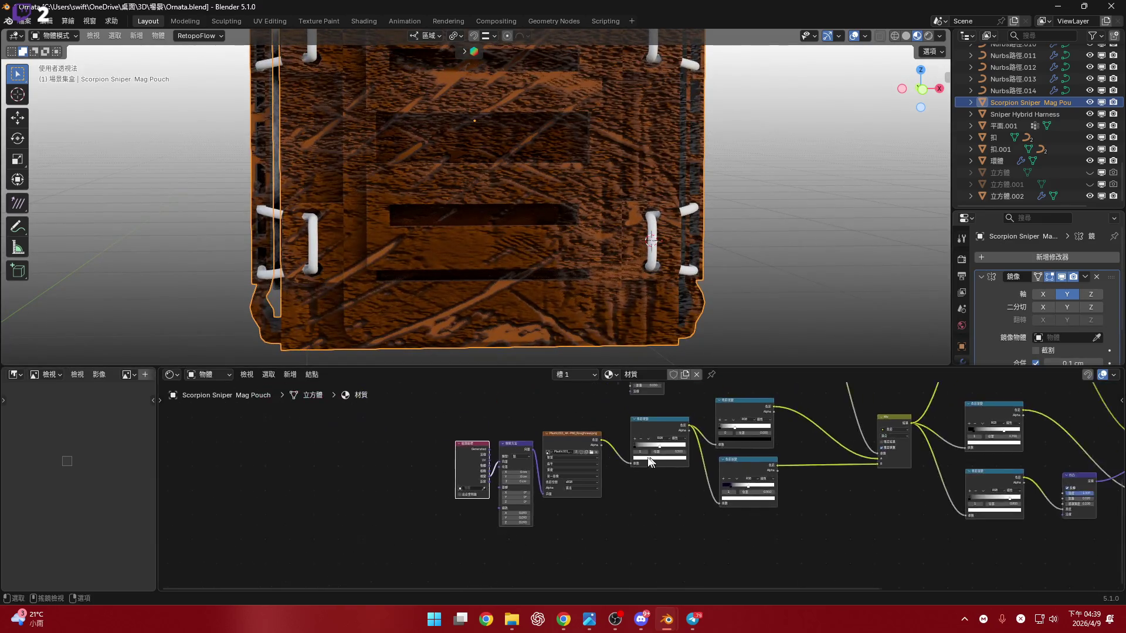
scroll(440, 447, down, 2)
mouse_move(610, 196)
middle_down()
mouse_move(578, 216)
mouse_move(524, 151)
middle_up()
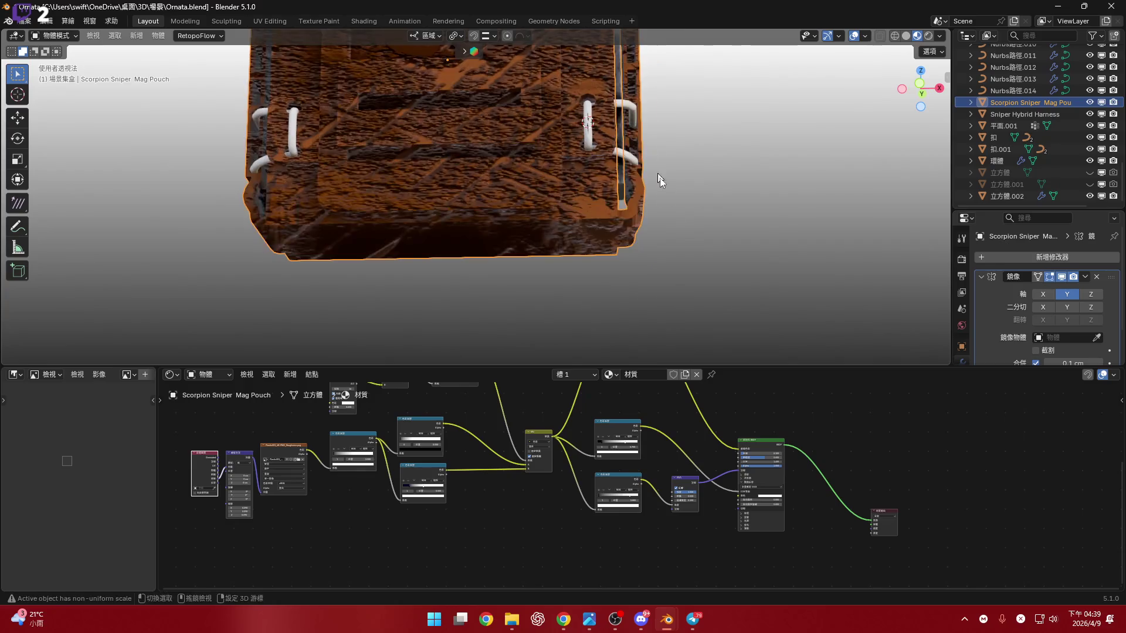
middle_drag(525, 151, 659, 178)
click(921, 94)
scroll(501, 454, down, 2)
scroll(501, 454, down, 2)
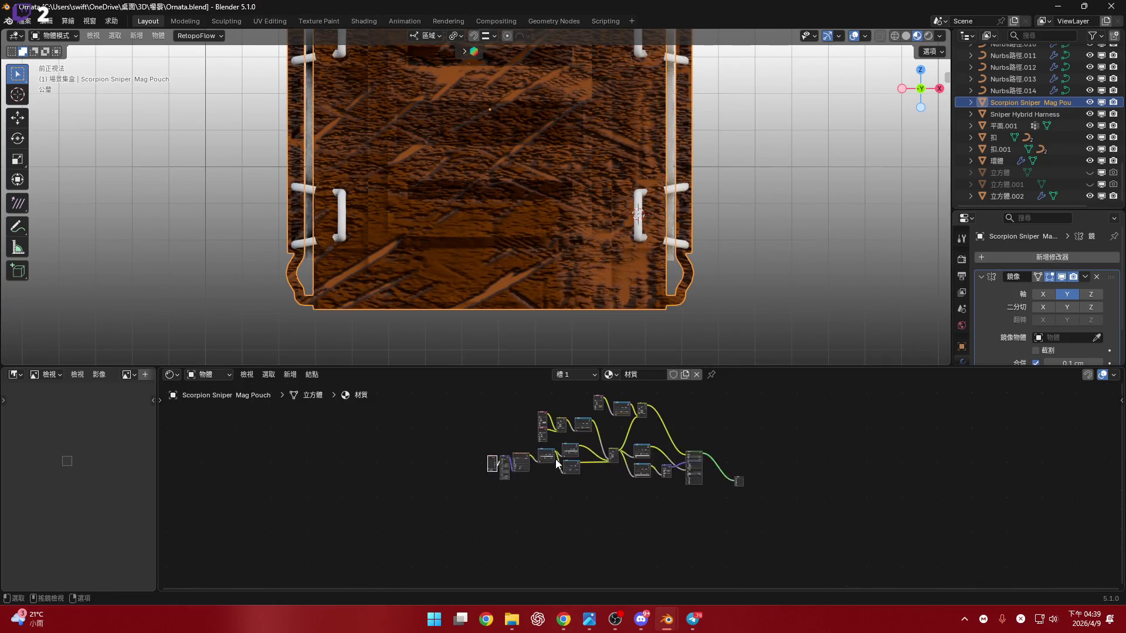
scroll(502, 453, up, 4)
middle_drag(563, 460, 459, 478)
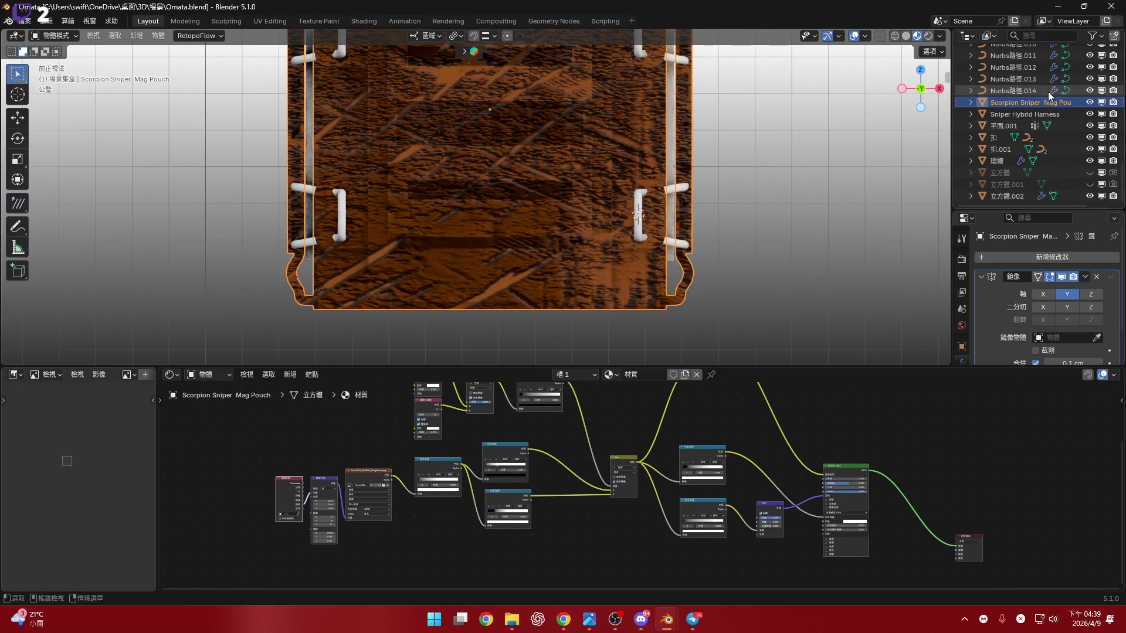
key(F2)
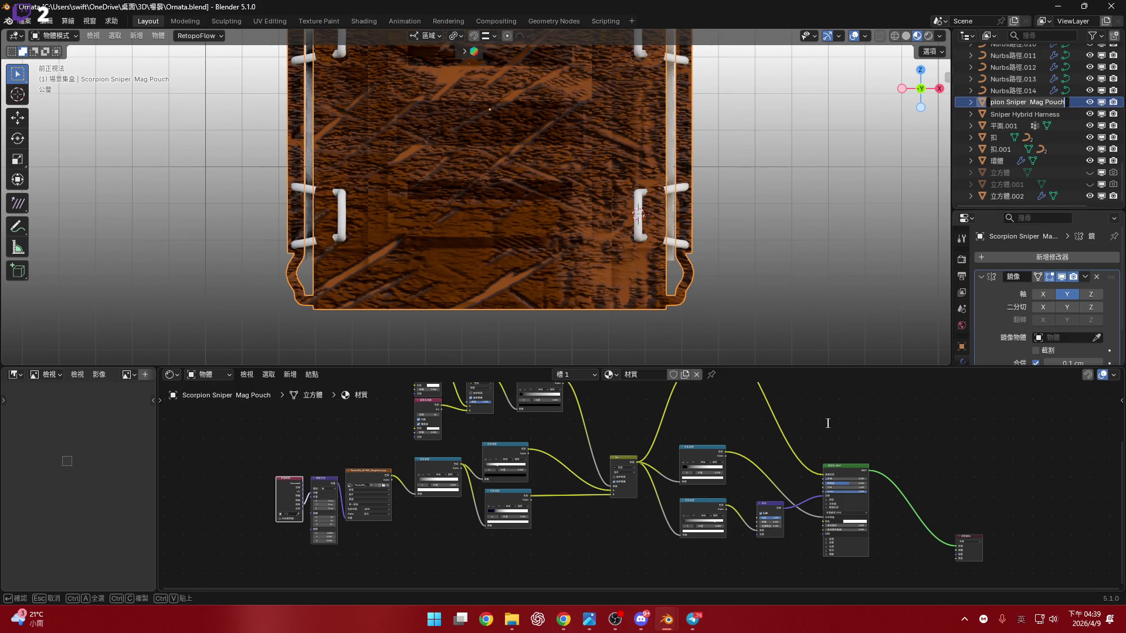
key(Return)
click(646, 375)
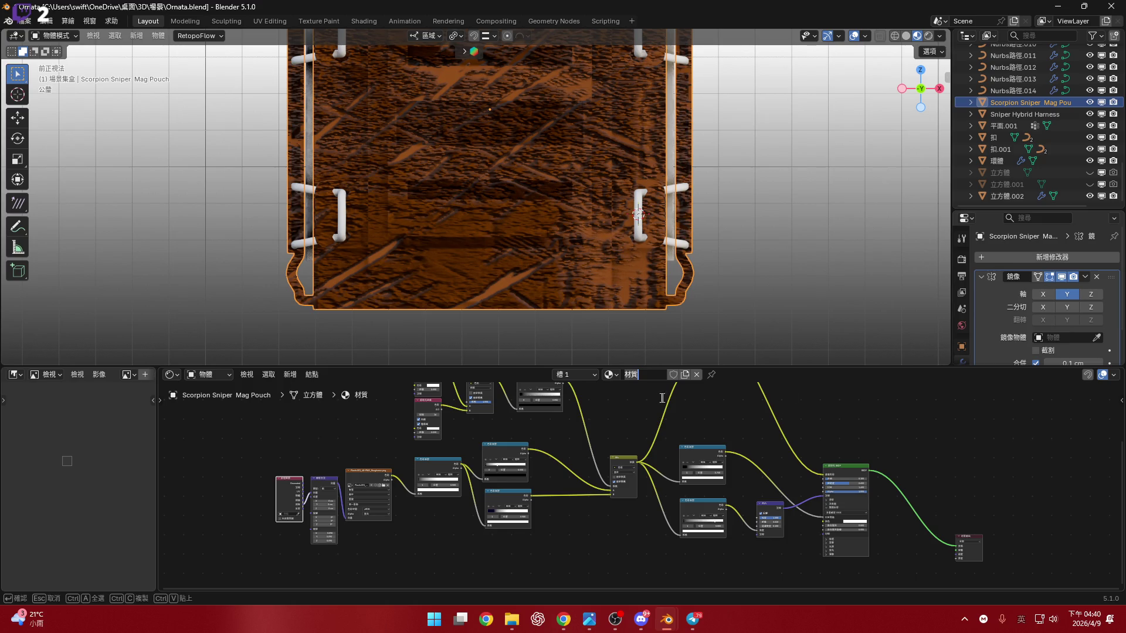
text(Scorpion Sniper  Mag Pouch)
key(Return)
scroll(539, 476, down, 3)
scroll(464, 454, down, 2)
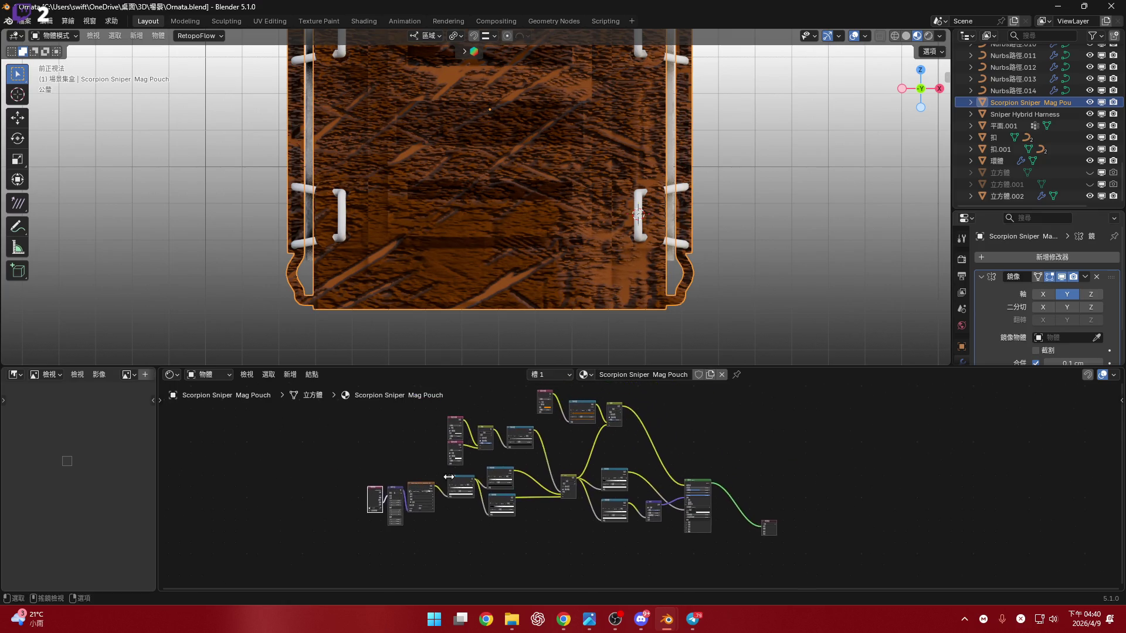
Box-select the texture nodes in the shader editor and delete them.
drag(343, 433, 633, 492)
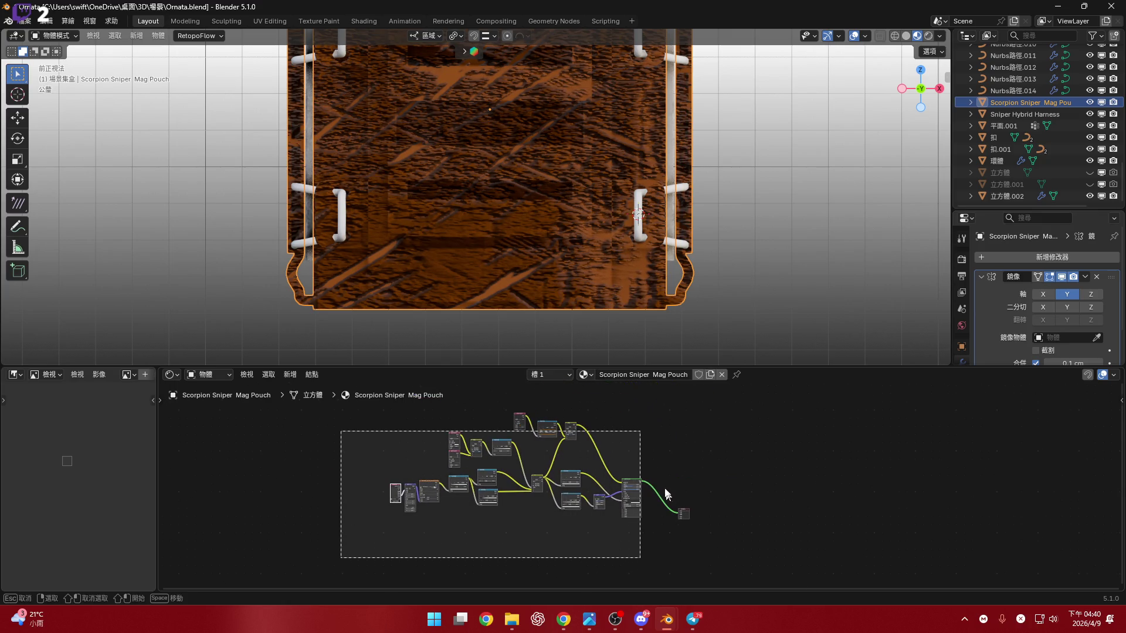
scroll(629, 496, up, 3)
scroll(630, 497, down, 2)
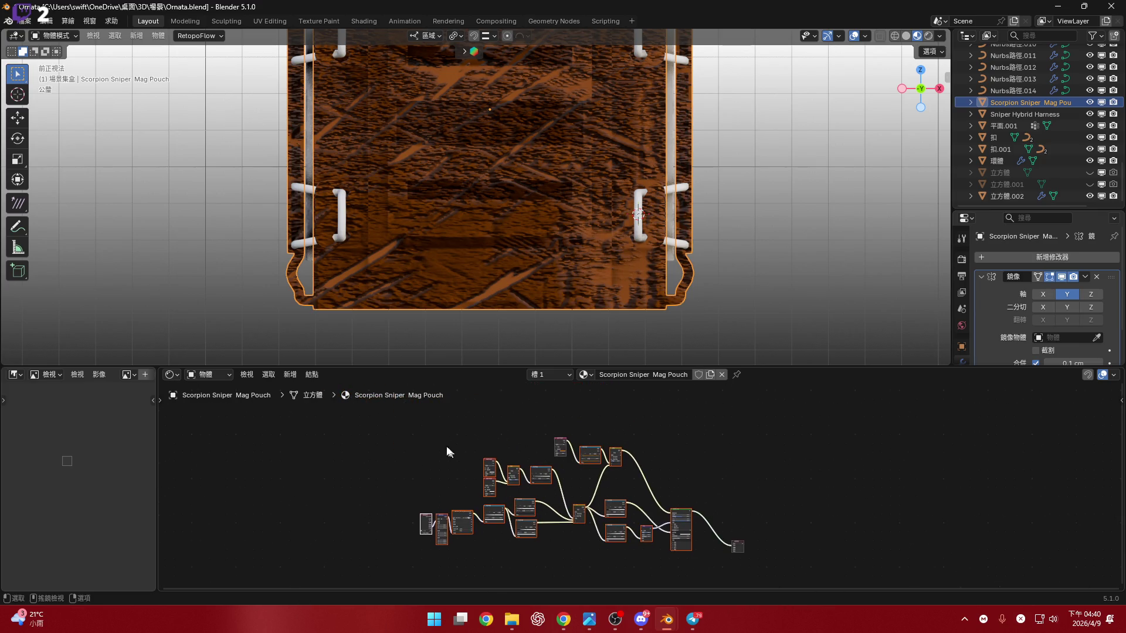
mouse_move(420, 430)
mouse_down()
mouse_move(608, 543)
mouse_move(712, 463)
mouse_up()
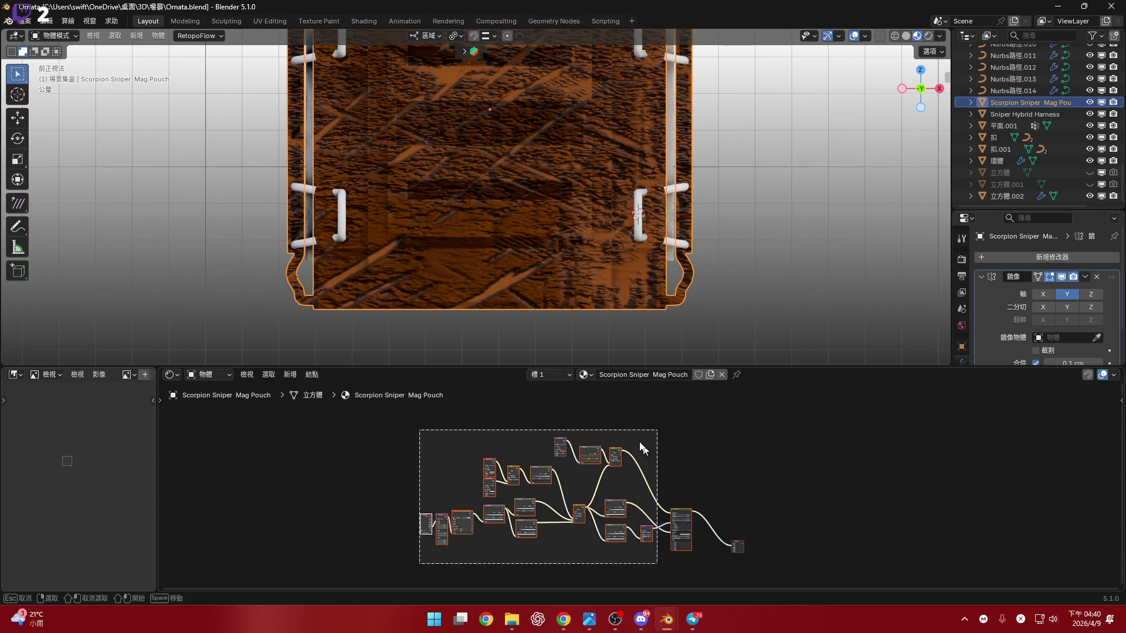
drag(641, 448, 641, 448)
key(Delete)
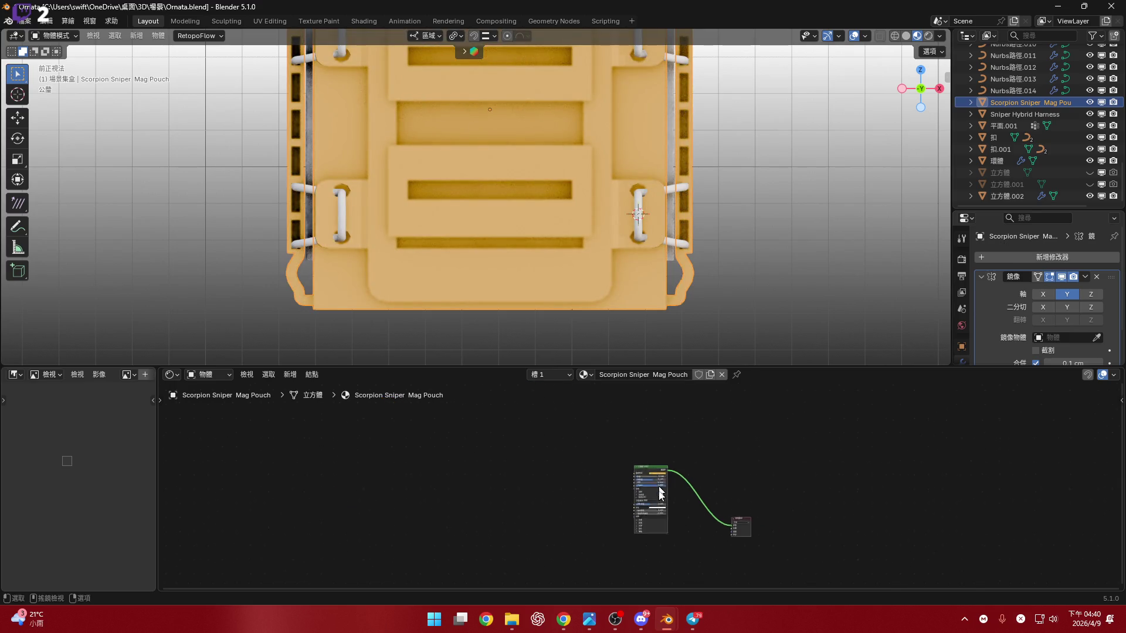
scroll(660, 493, up, 2)
scroll(661, 493, up, 3)
Adjust the base colour in the picker toward a dark gray, trying the hex code field.
click(666, 435)
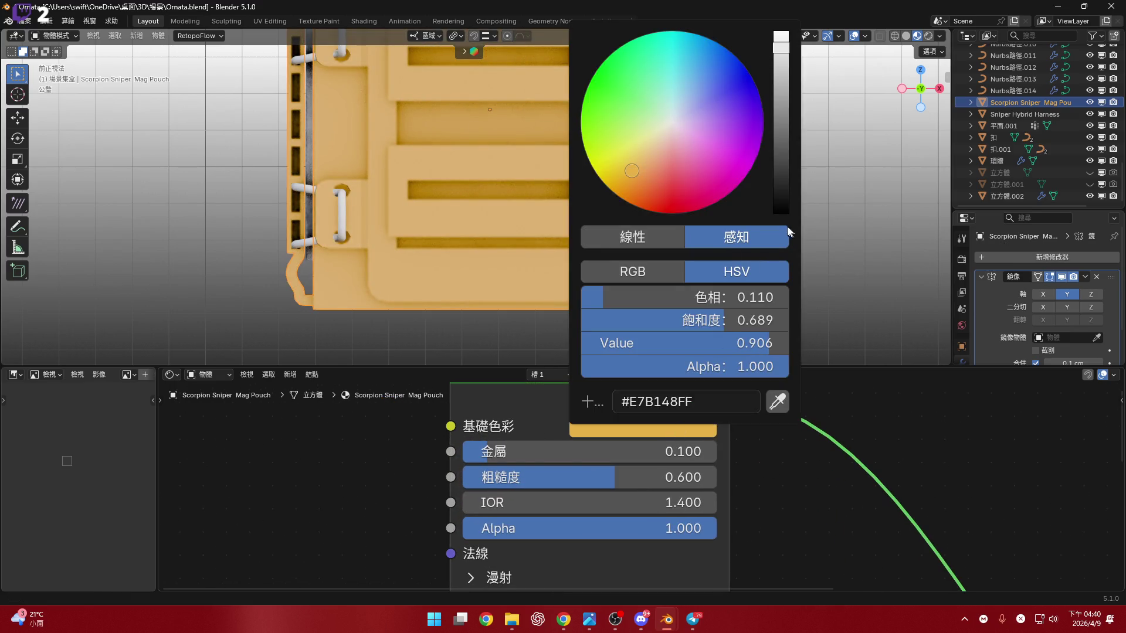
drag(786, 173, 781, 220)
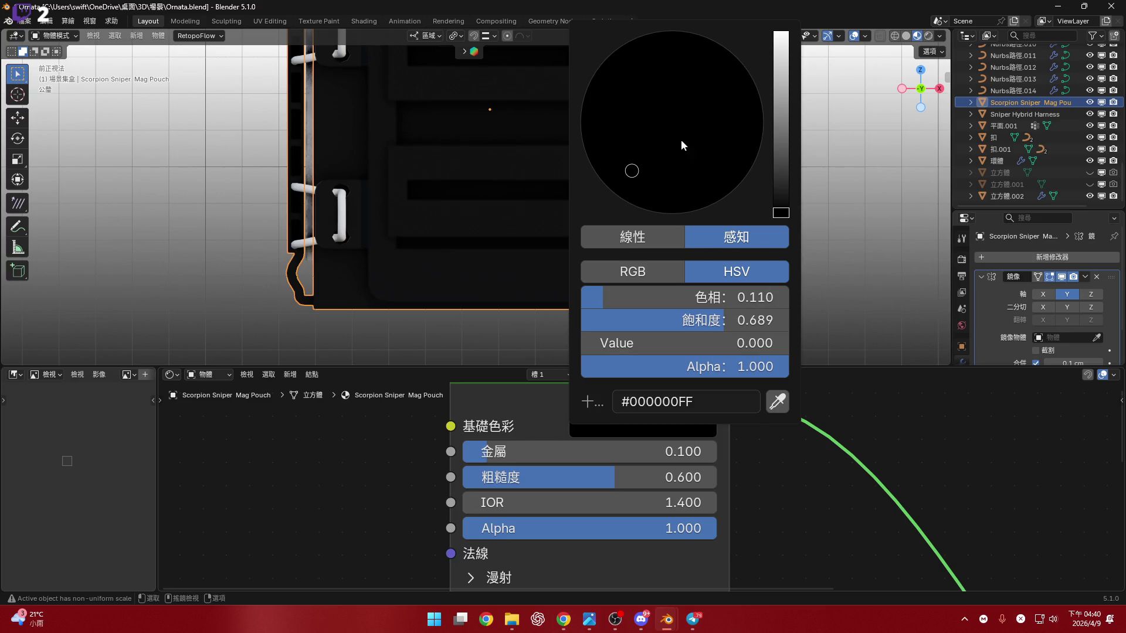
click(681, 141)
drag(783, 166, 781, 159)
click(697, 403)
key(BackSpace)
text(fffffffff)
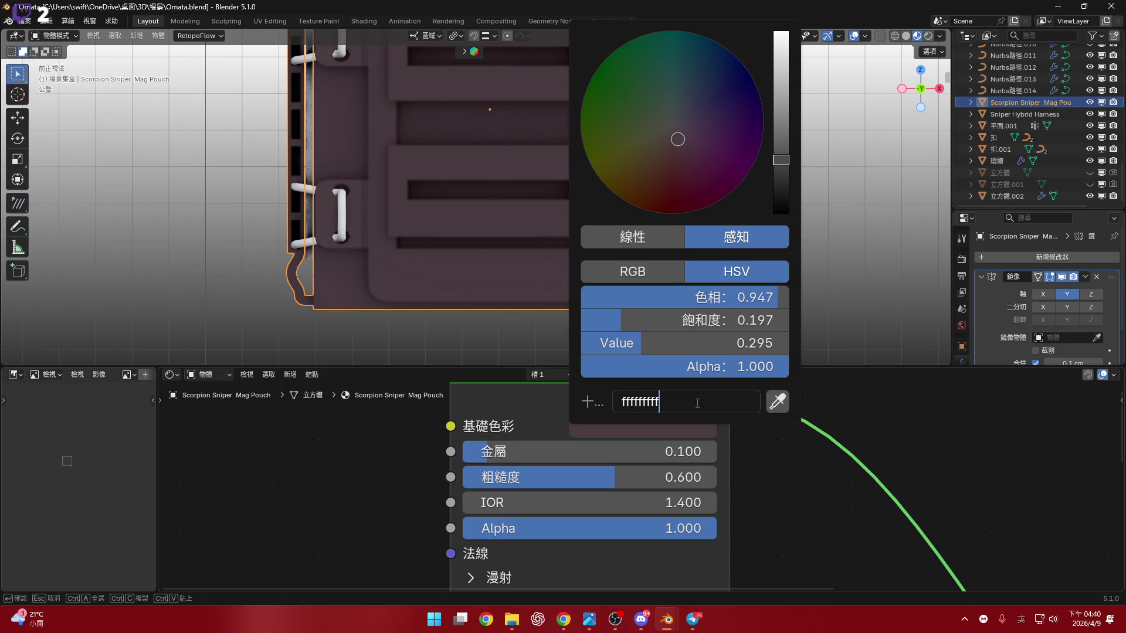
key(Escape)
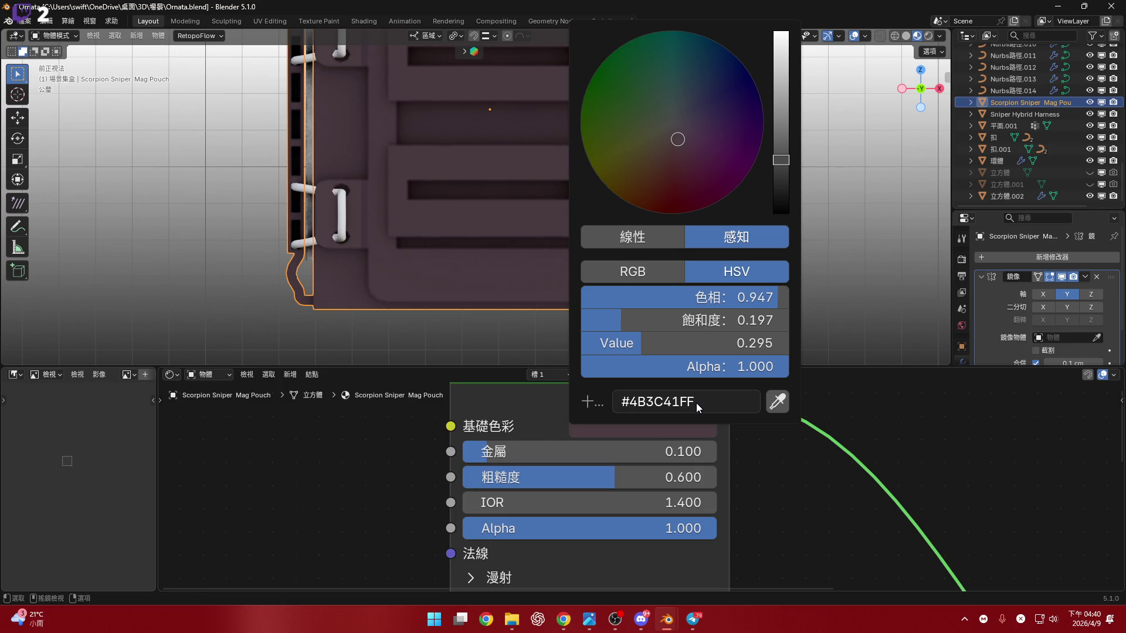
click(696, 402)
key(Escape)
click(714, 402)
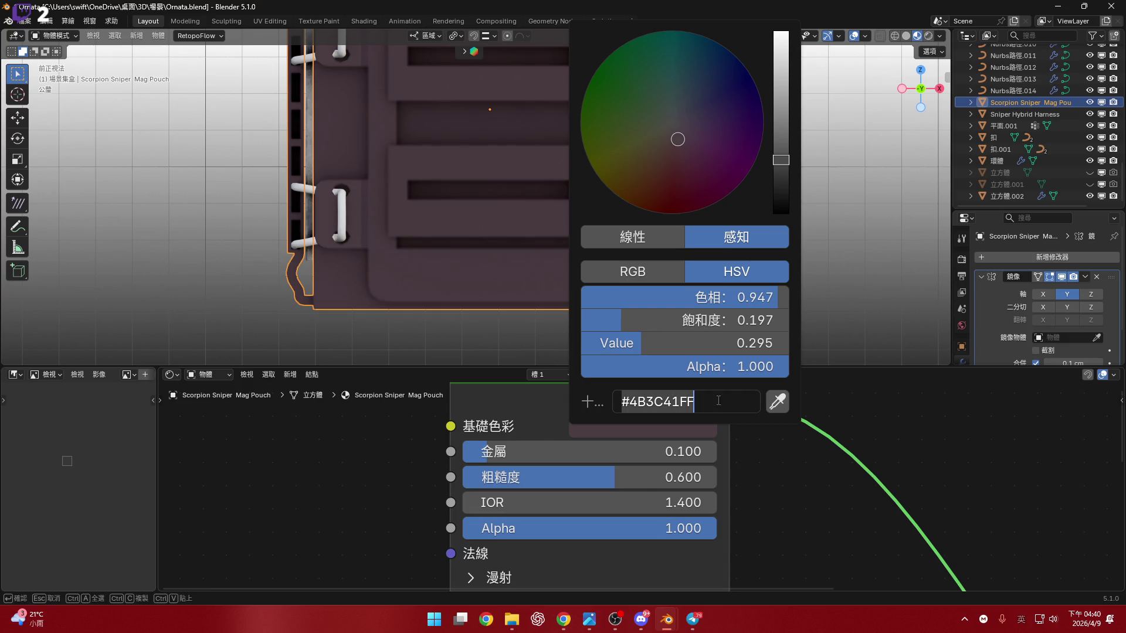
text(fffffffff)
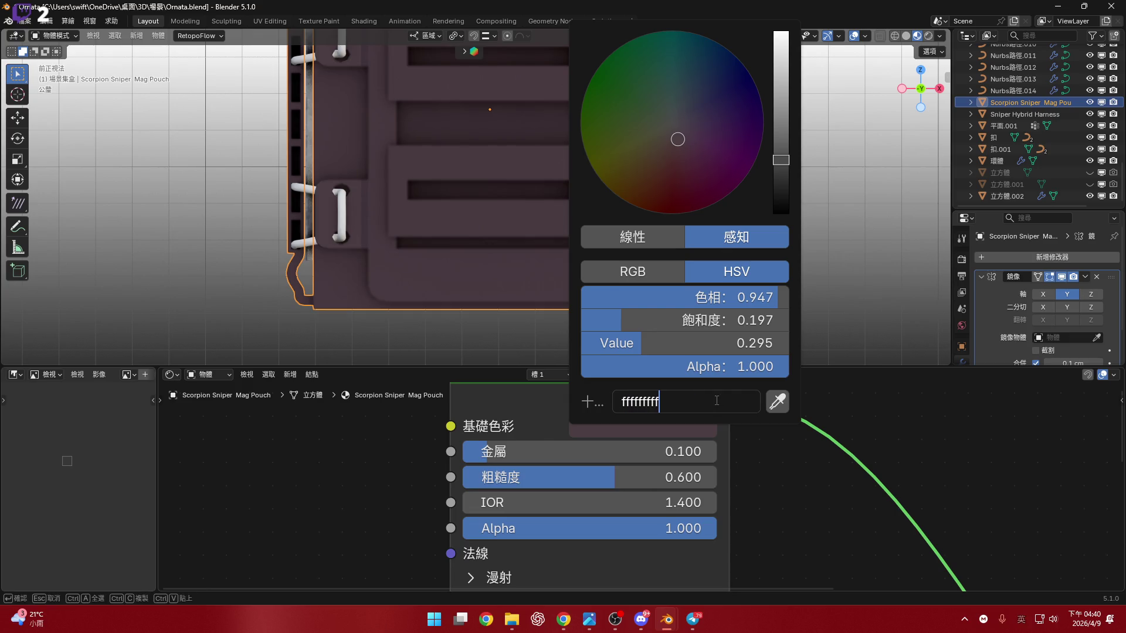
key(Escape)
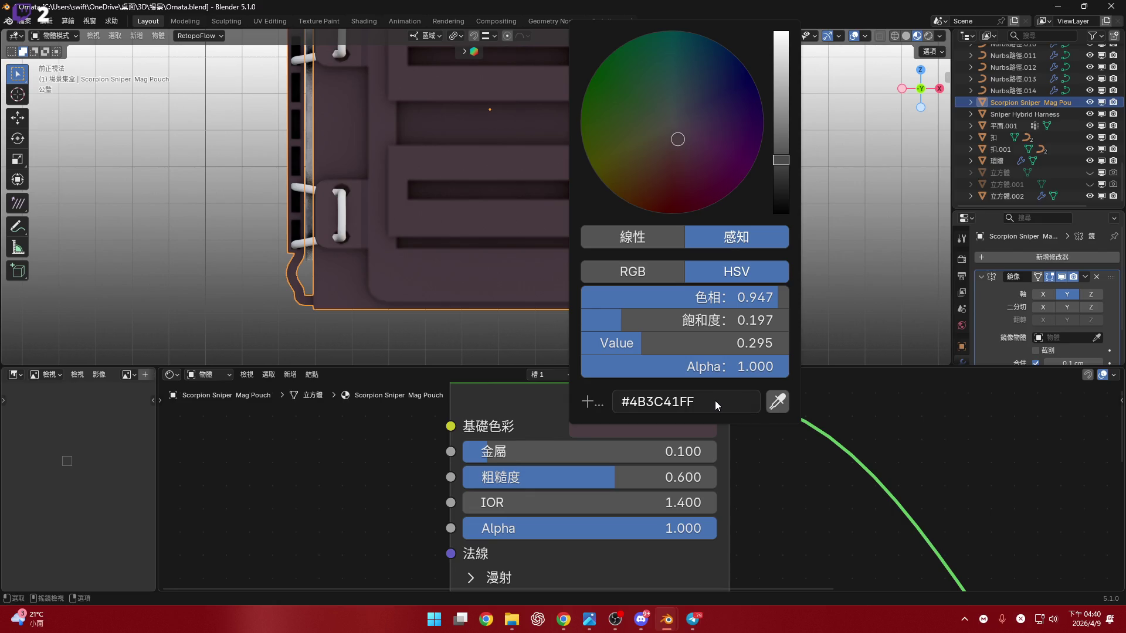
Zero the hue and saturation and set the HSV Value to 0.25 for a neutral dark gray base colour.
drag(703, 343, 779, 343)
mouse_move(704, 320)
mouse_down()
mouse_move(778, 320)
mouse_move(765, 337)
mouse_up()
drag(739, 297, 615, 297)
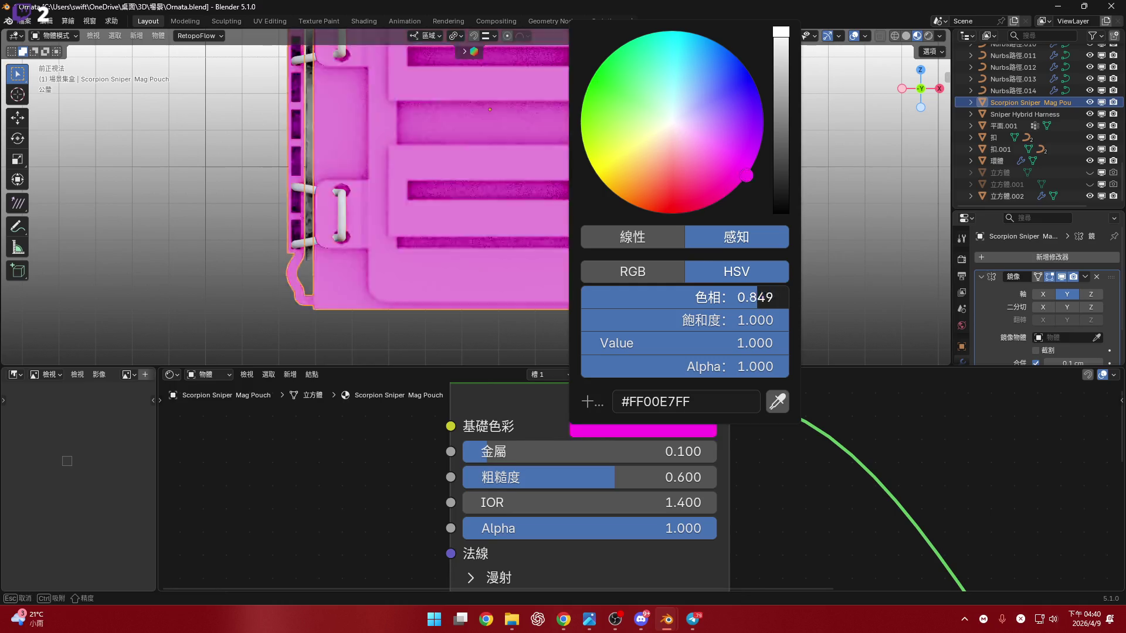
drag(738, 320, 616, 320)
drag(756, 320, 769, 352)
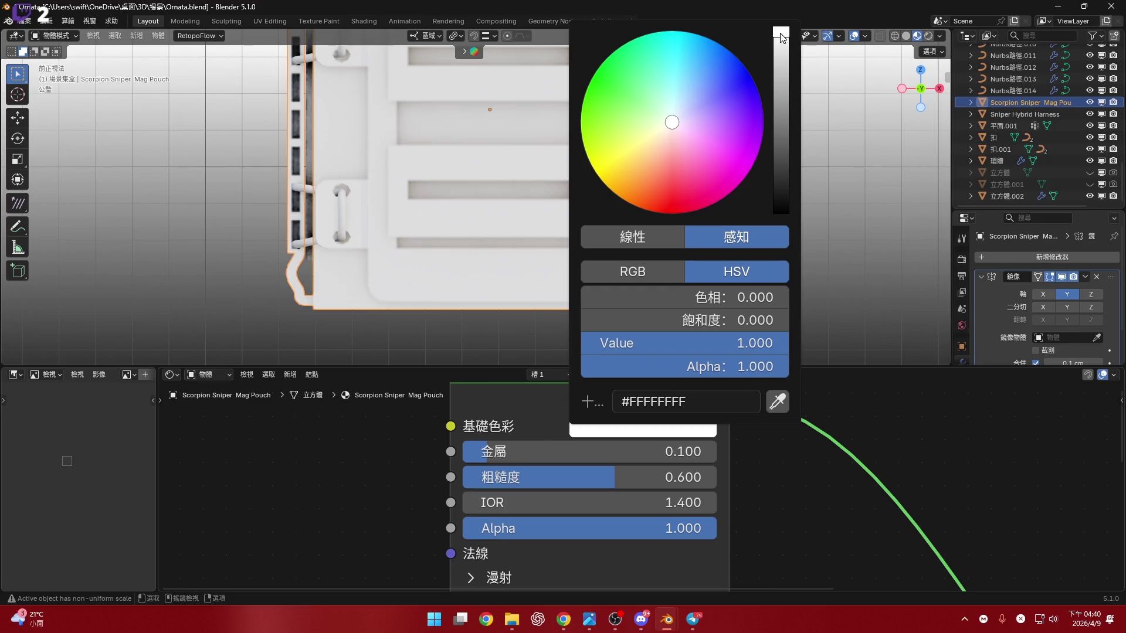
drag(781, 38, 781, 73)
click(745, 350)
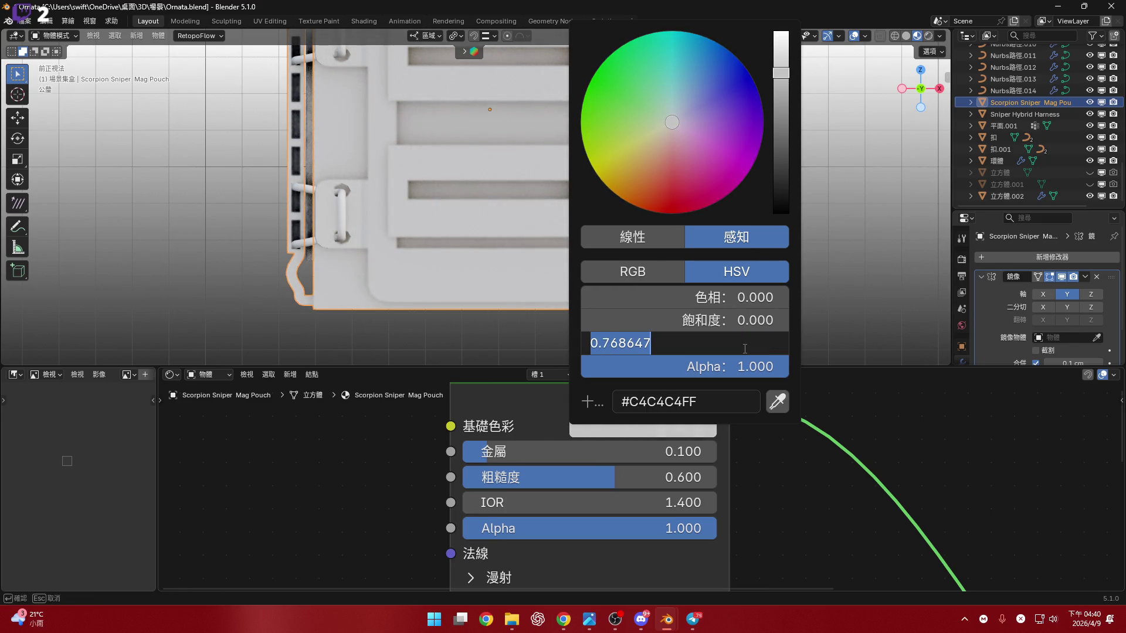
text(0.3)
key(Return)
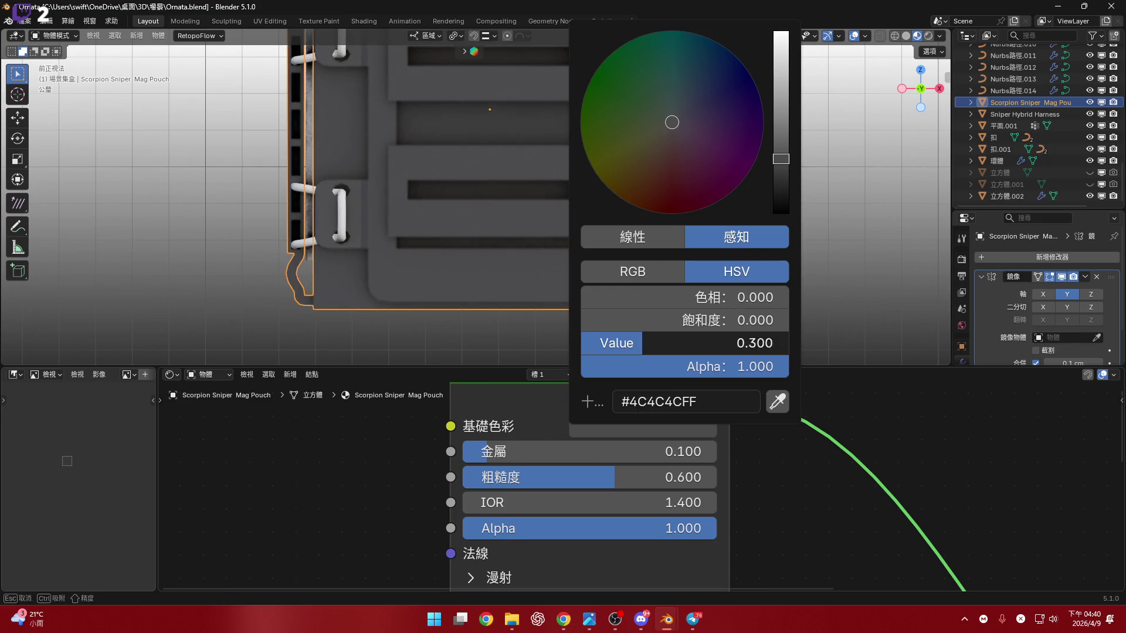
click(744, 349)
text(.25)
key(Return)
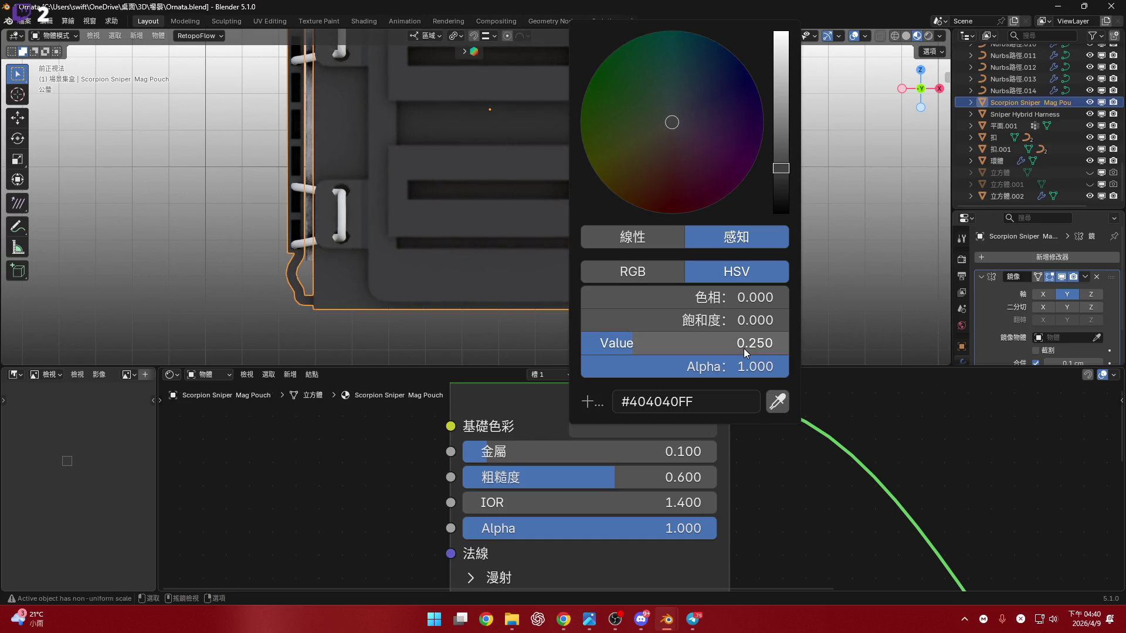
Assign the existing Rope material to the lower pair of buckles.
key(KP_Decimal)
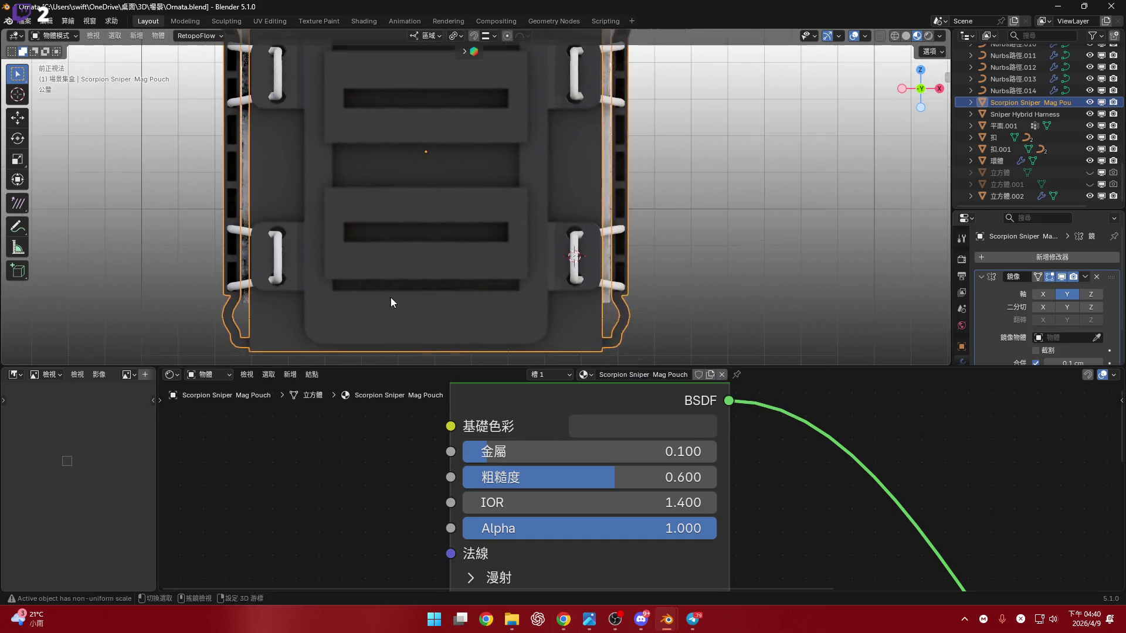
scroll(495, 265, up, 3)
scroll(528, 255, up, 2)
scroll(583, 239, up, 3)
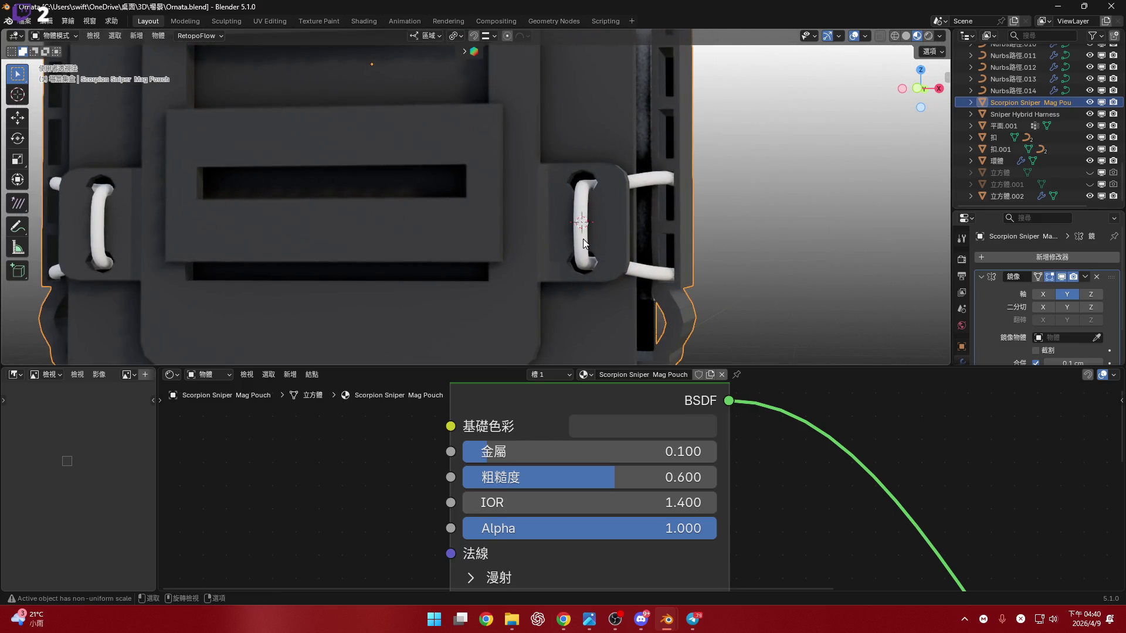
scroll(586, 239, up, 1)
click(587, 239)
scroll(586, 238, down, 2)
scroll(587, 238, down, 2)
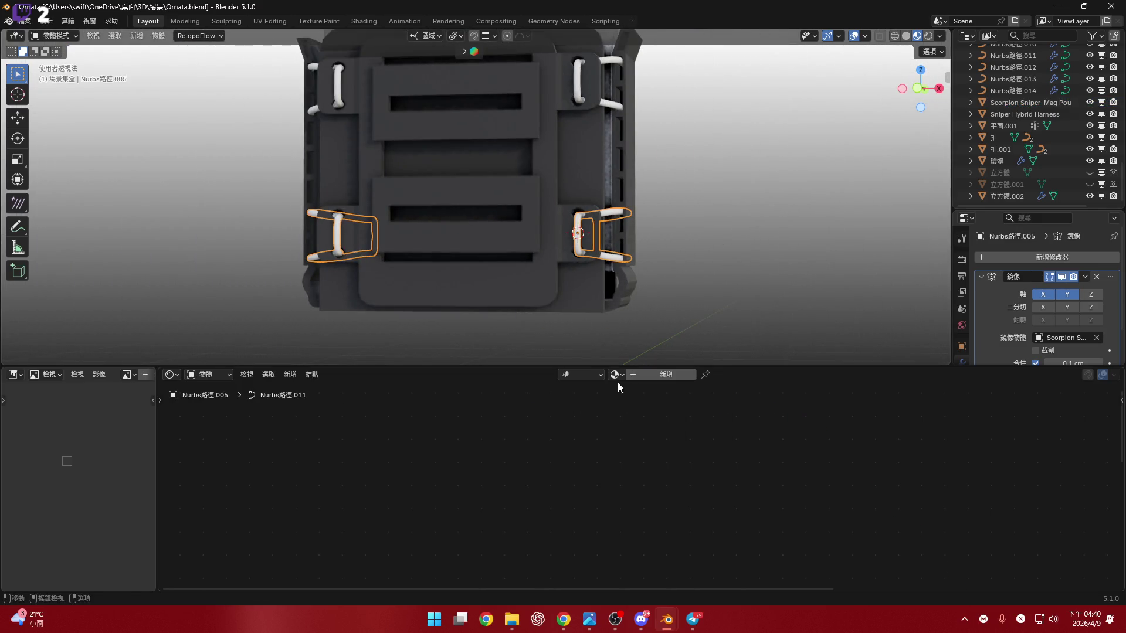
click(614, 374)
text(r)
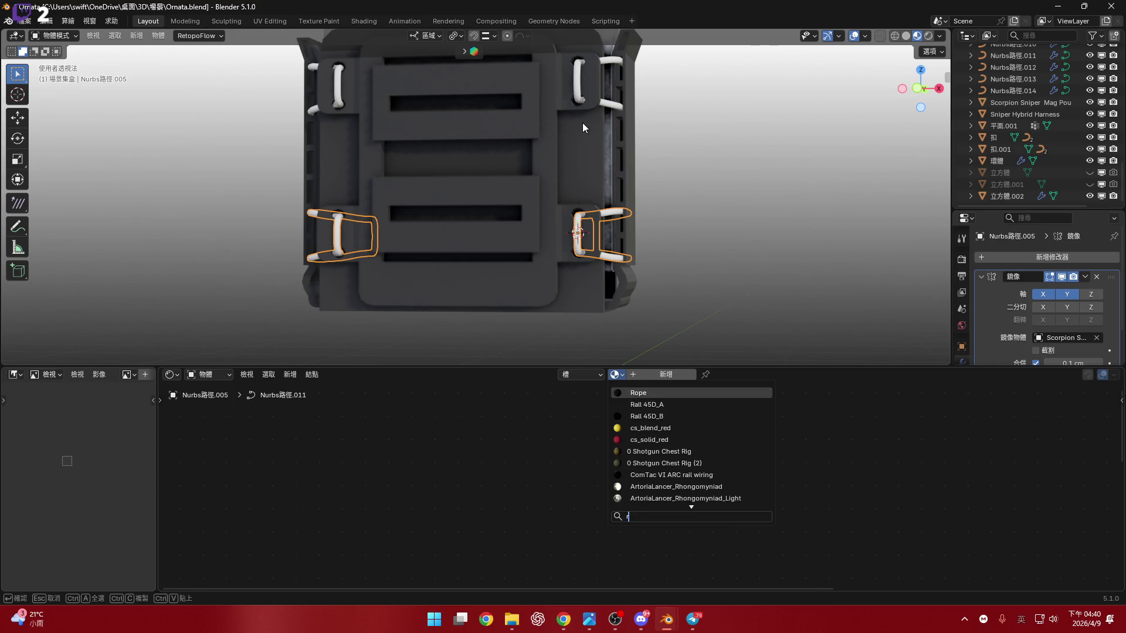
key(Return)
right_click(577, 117)
scroll(605, 171, up, 2)
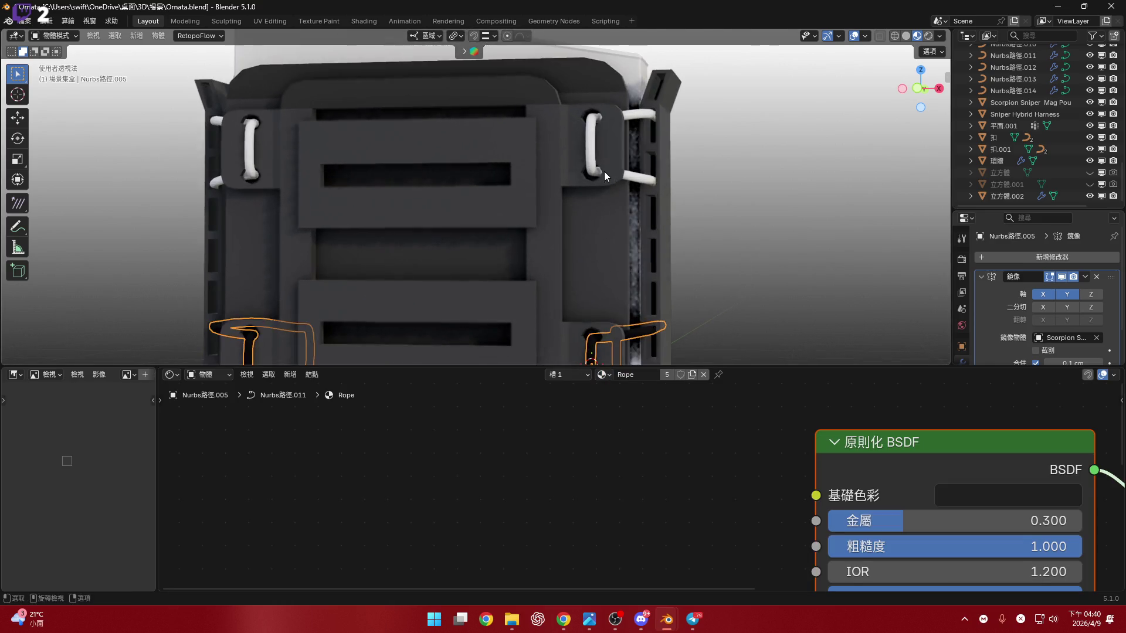
Assign the Rope material to the upper pair of buckles and inspect the pouch from a low angle.
click(604, 172)
click(616, 375)
text(r)
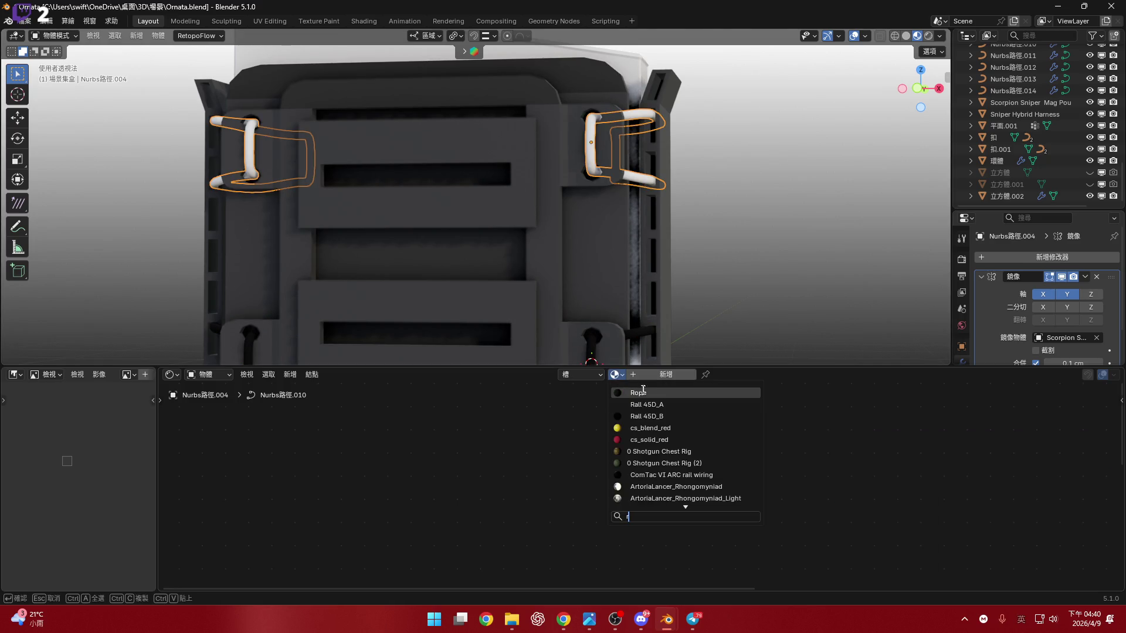
click(648, 393)
scroll(753, 316, down, 3)
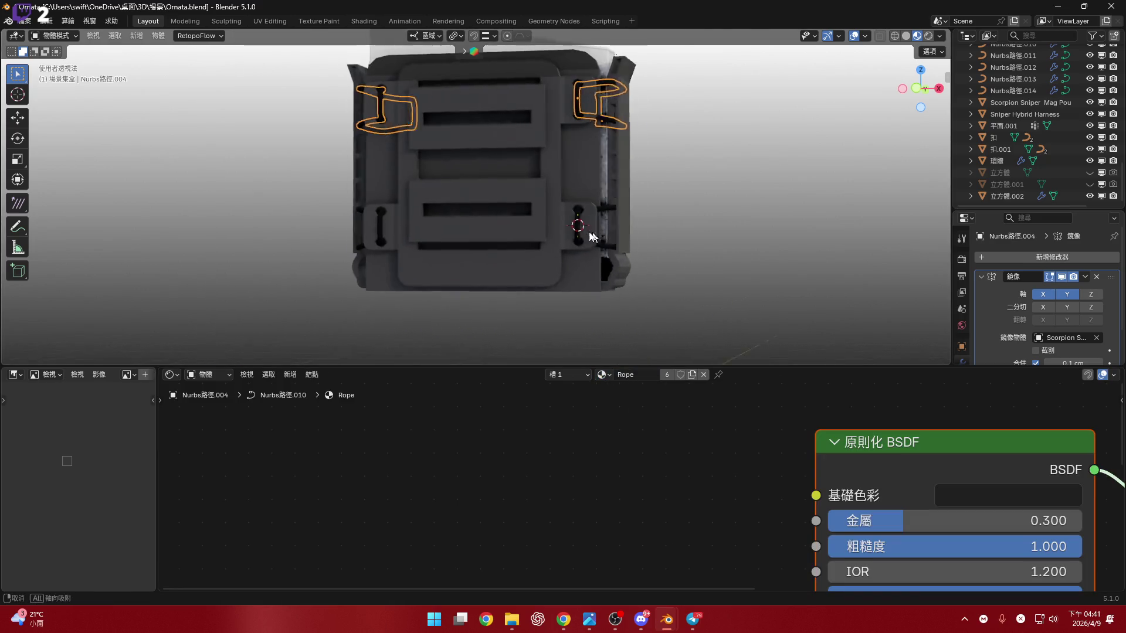
mouse_move(614, 233)
middle_down()
mouse_move(523, 238)
mouse_move(715, 236)
middle_up()
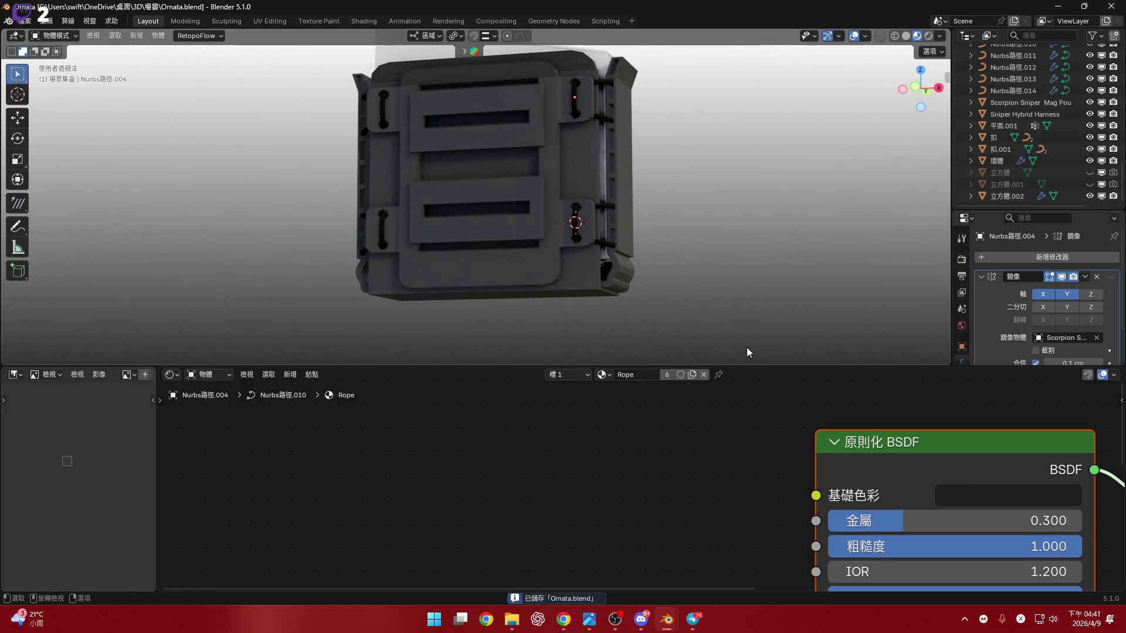
drag(762, 365, 749, 629)
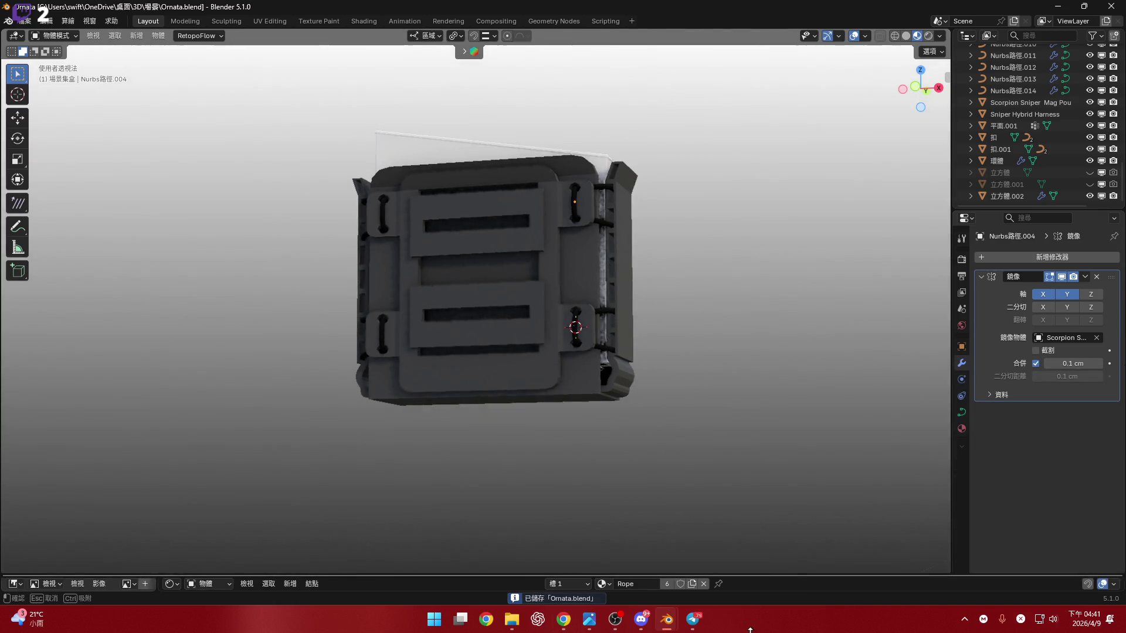
scroll(515, 377, up, 3)
middle_drag(515, 378, 596, 316)
Assign the black metal material 金屬(黑) to the AWM Magazine, then select the mag pouch.
click(662, 183)
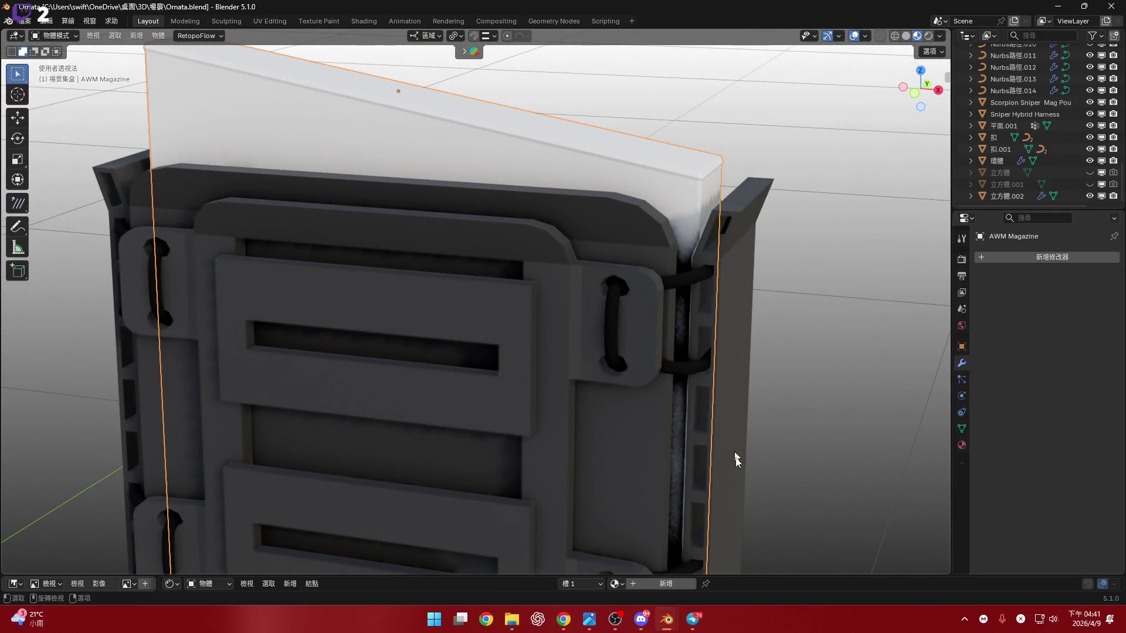
drag(767, 577, 767, 440)
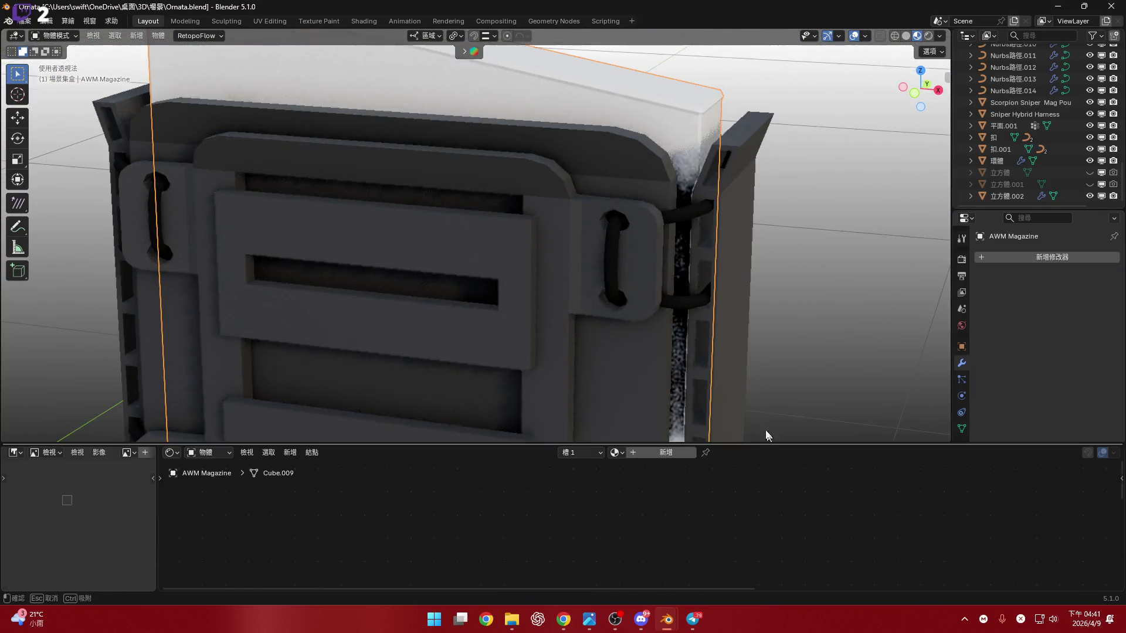
click(615, 448)
text(r)
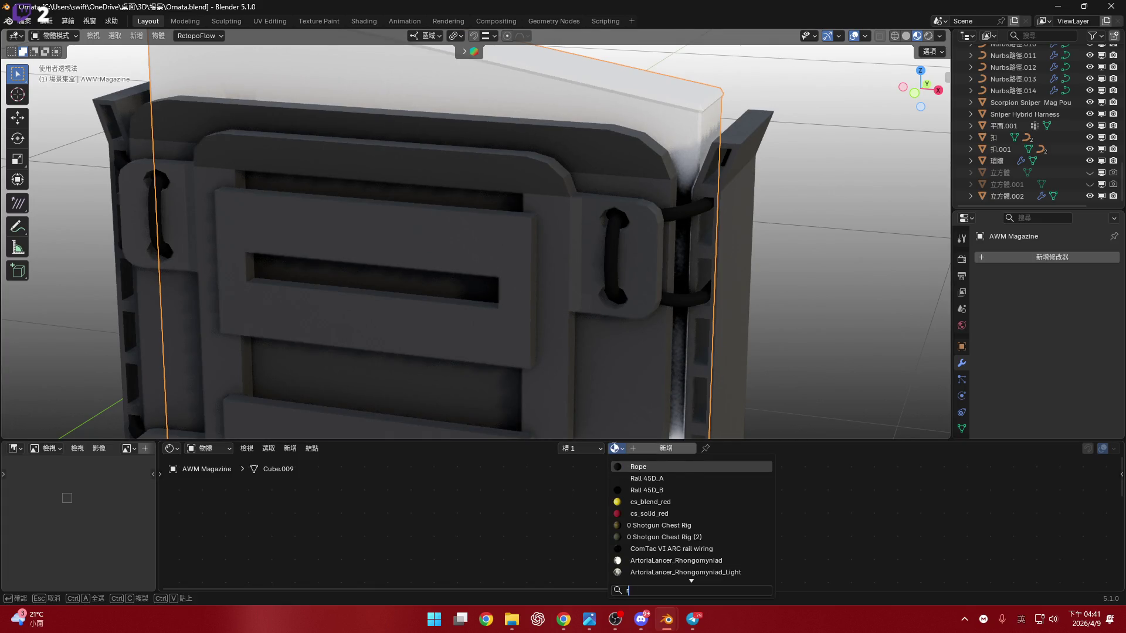
text(u)
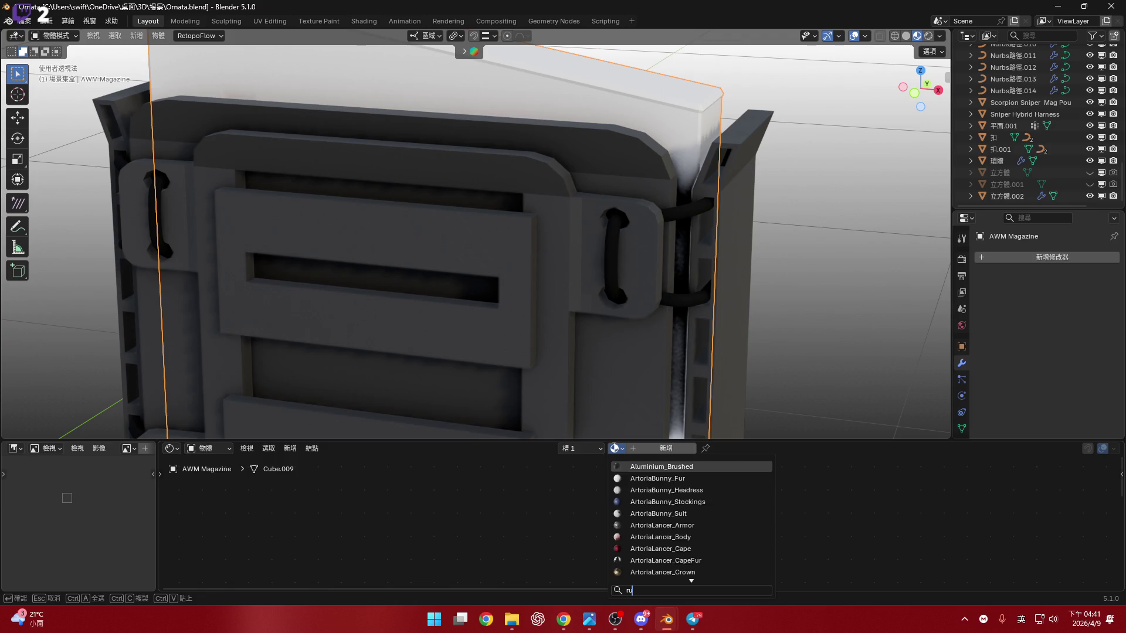
key(BackSpace)
key(BackSpace)
text(金)
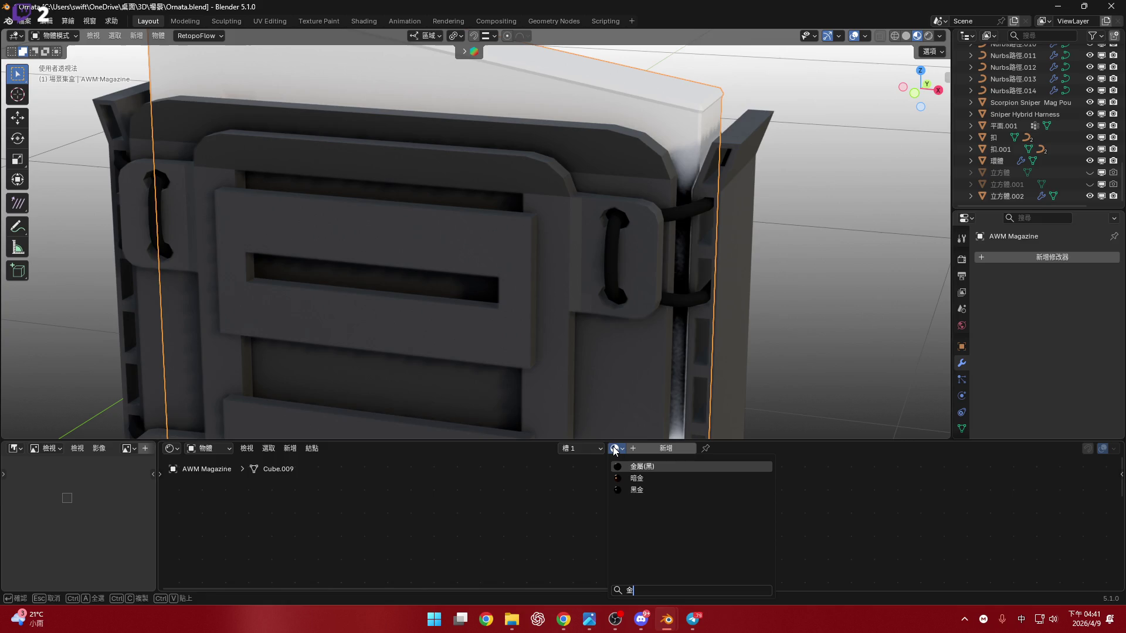
key(Return)
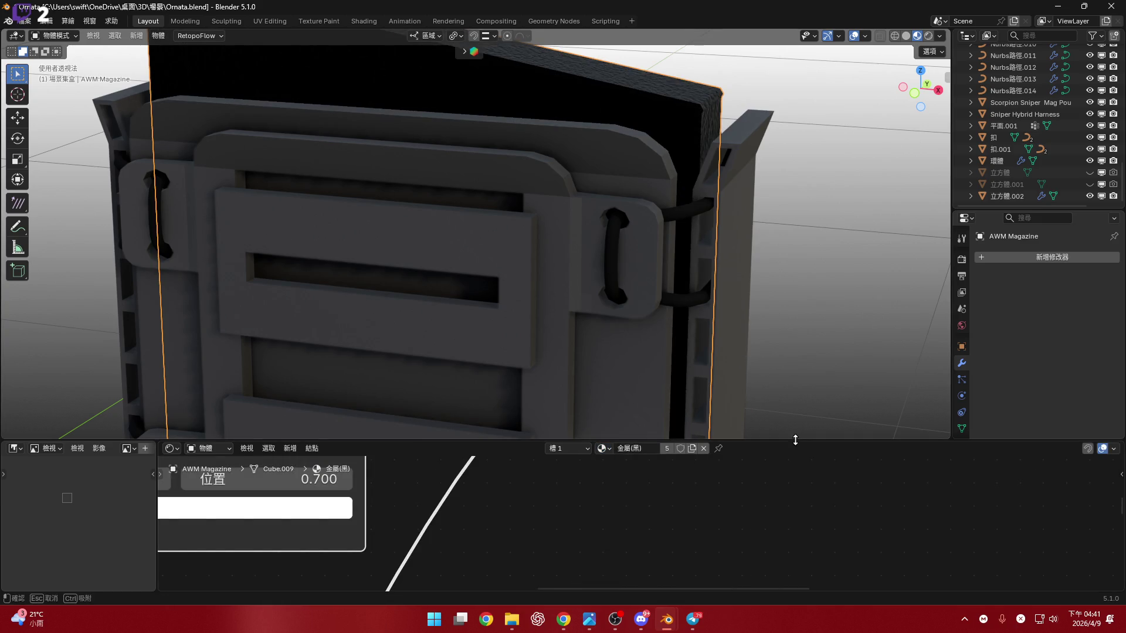
drag(774, 440, 775, 583)
scroll(666, 307, down, 4)
middle_drag(666, 307, 635, 253)
scroll(635, 252, down, 3)
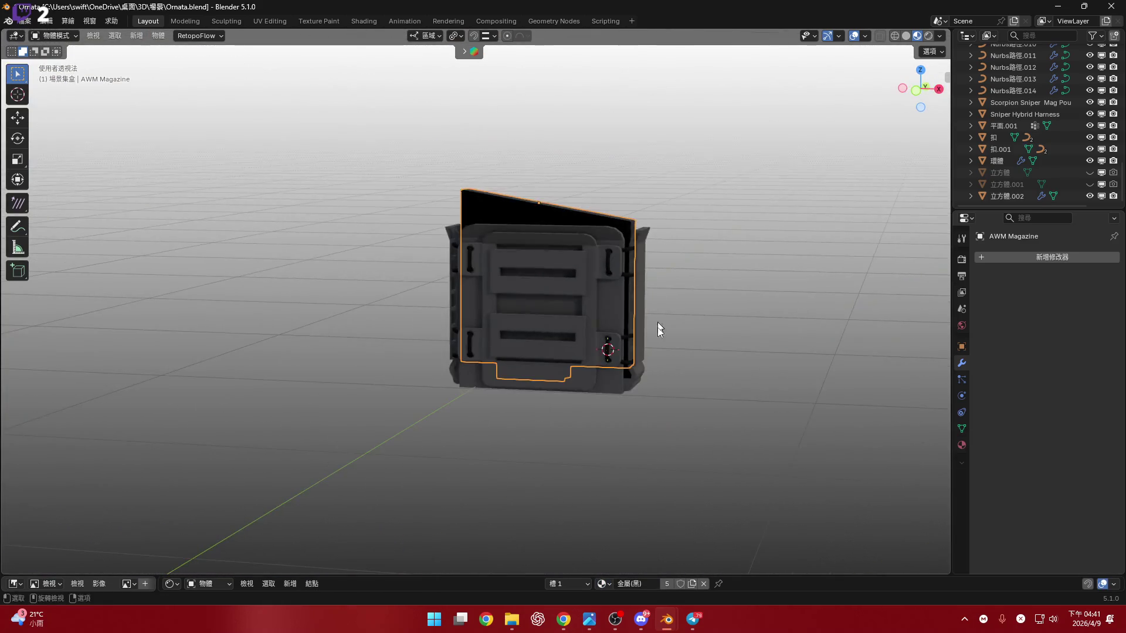
middle_drag(656, 327, 616, 283)
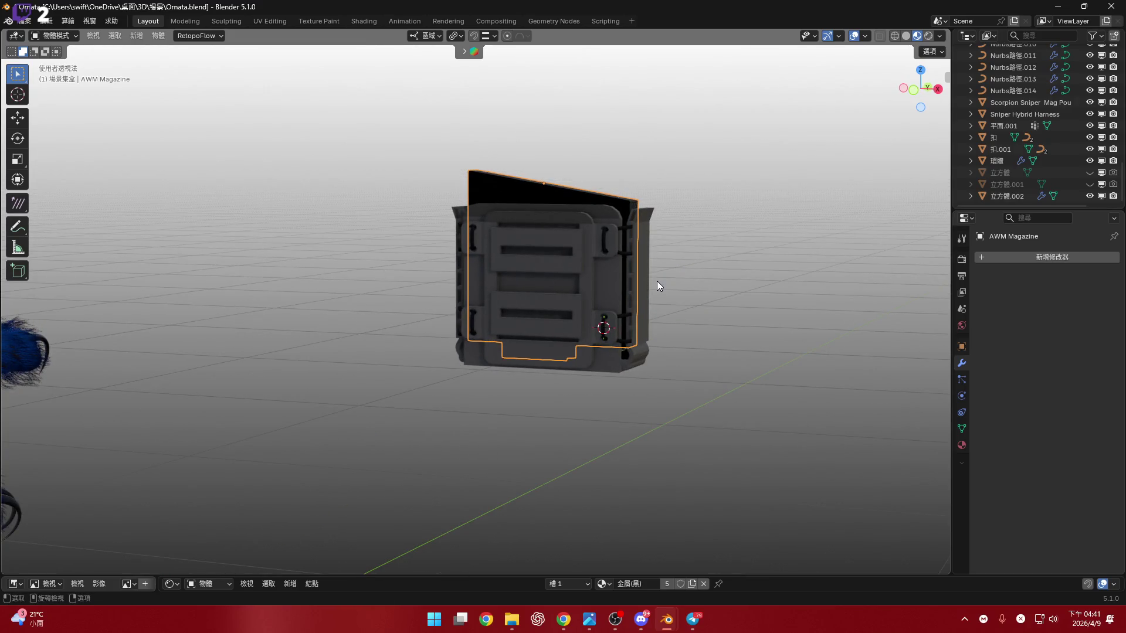
click(620, 287)
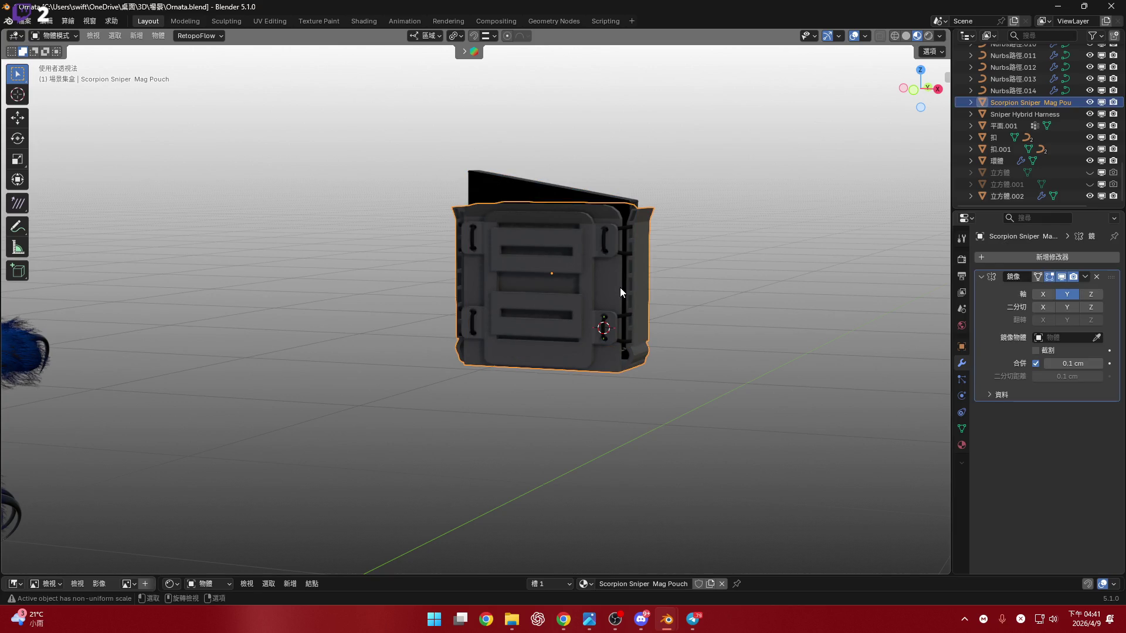
Apply the mag pouch's scale with Ctrl+A and check it from right and front views.
key(ctrl+a)
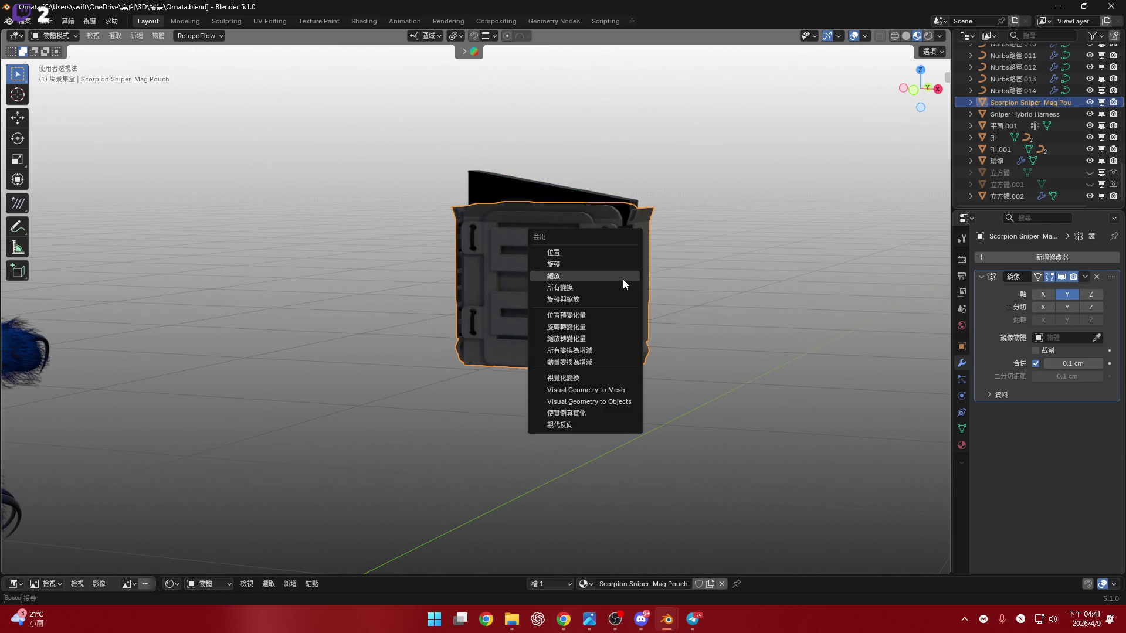
key(Return)
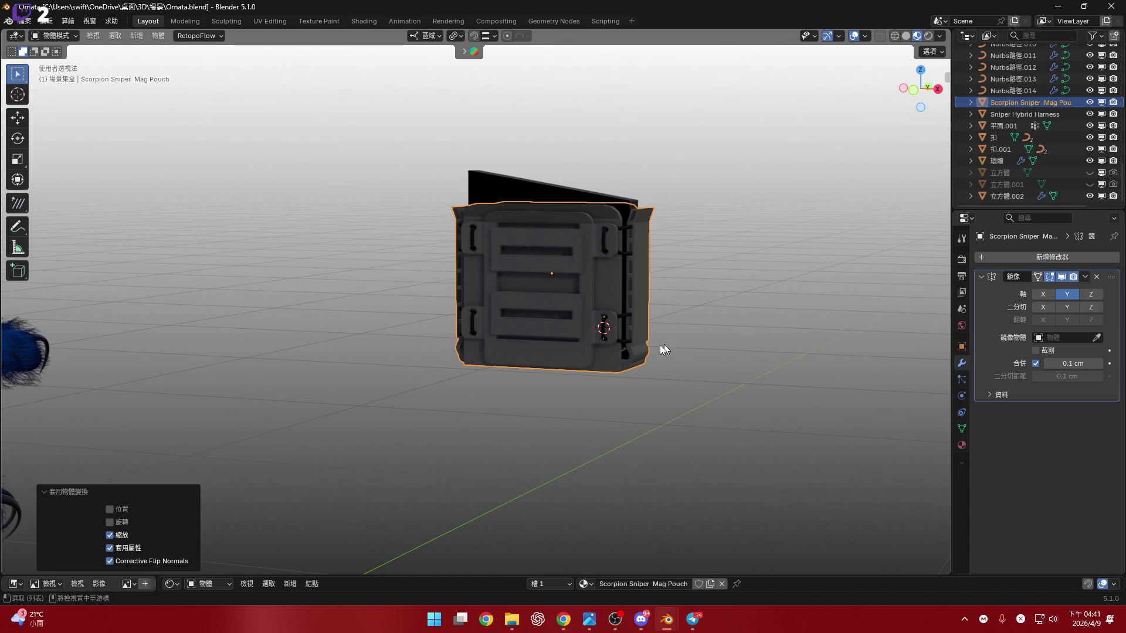
key(KP_3)
key(KP_Decimal)
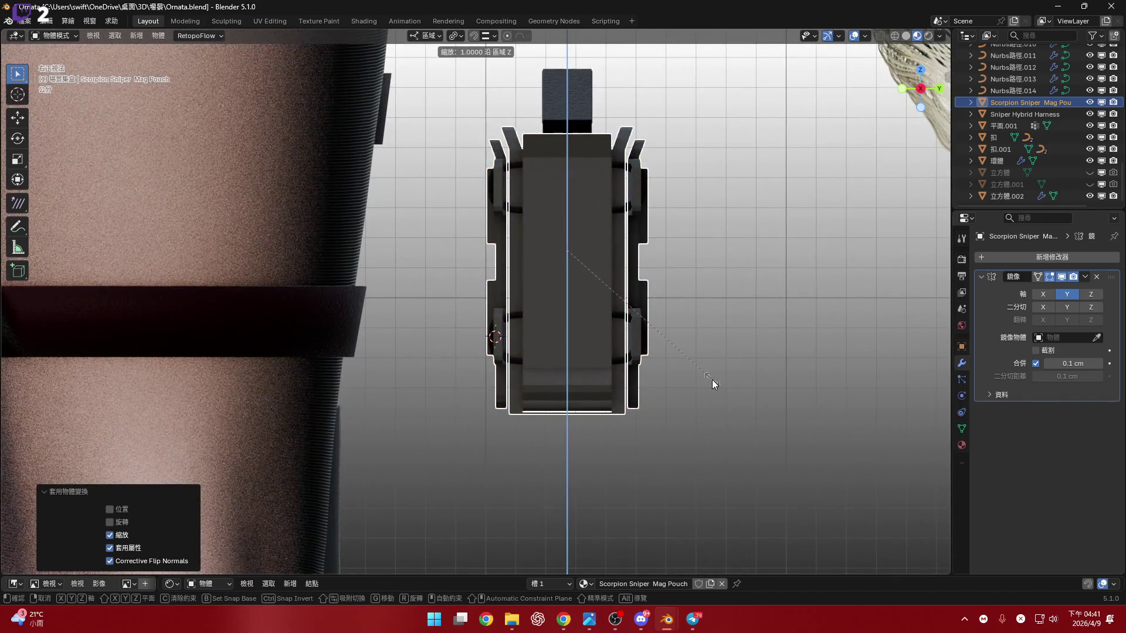
key(KP_1)
scroll(666, 367, down, 4)
Parent the upper buckles to the mag pouch with Object (Keep Transform).
key(g)
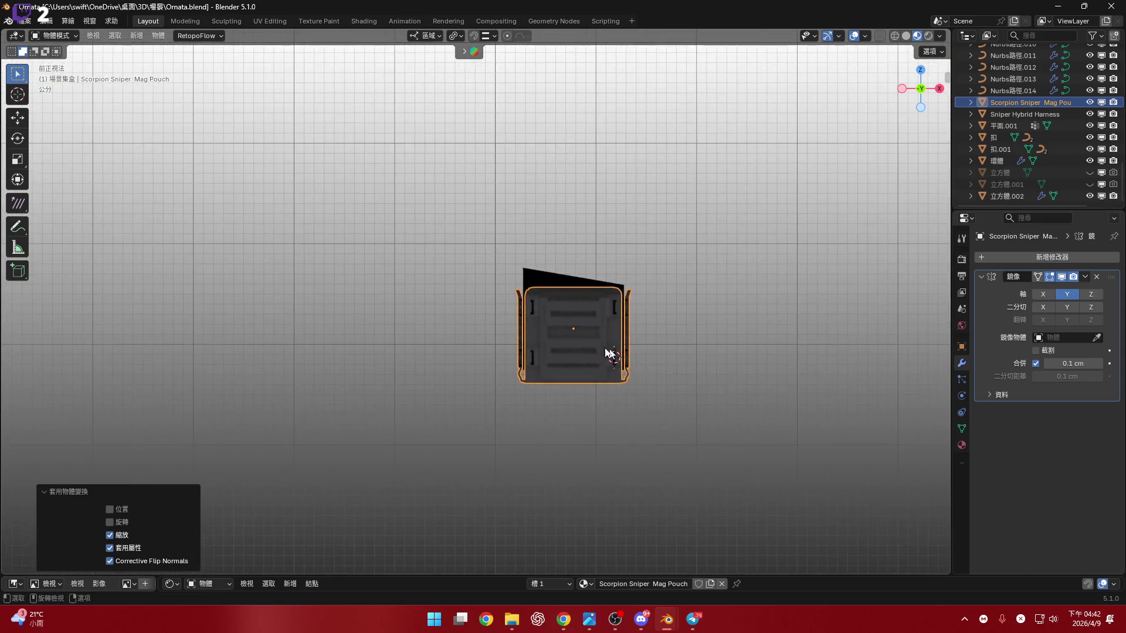
scroll(545, 331, up, 3)
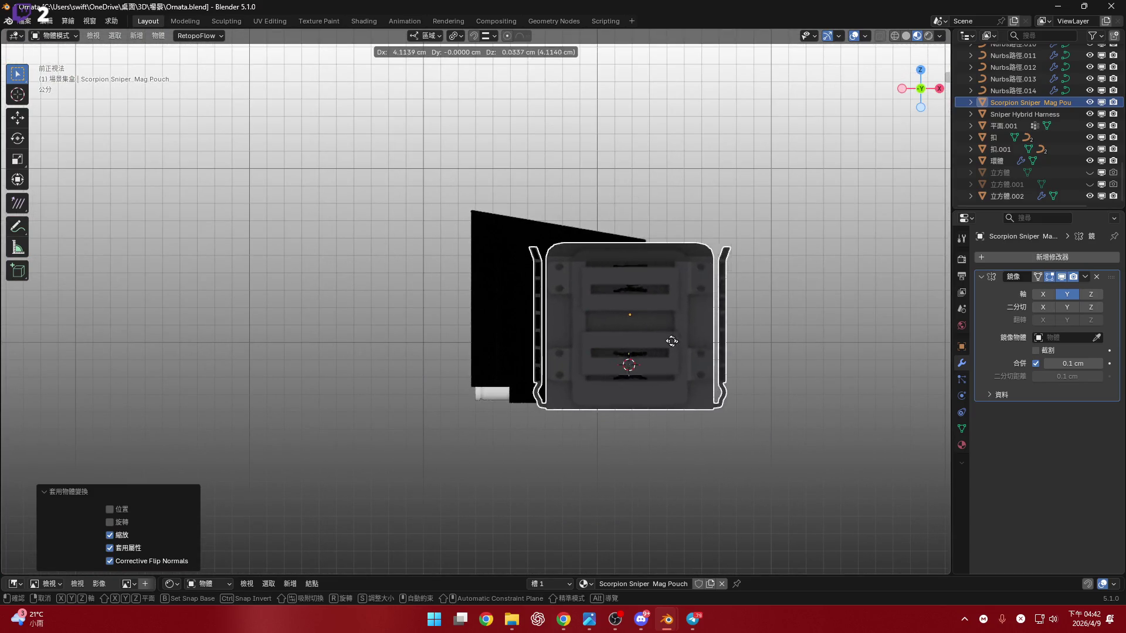
right_click(587, 384)
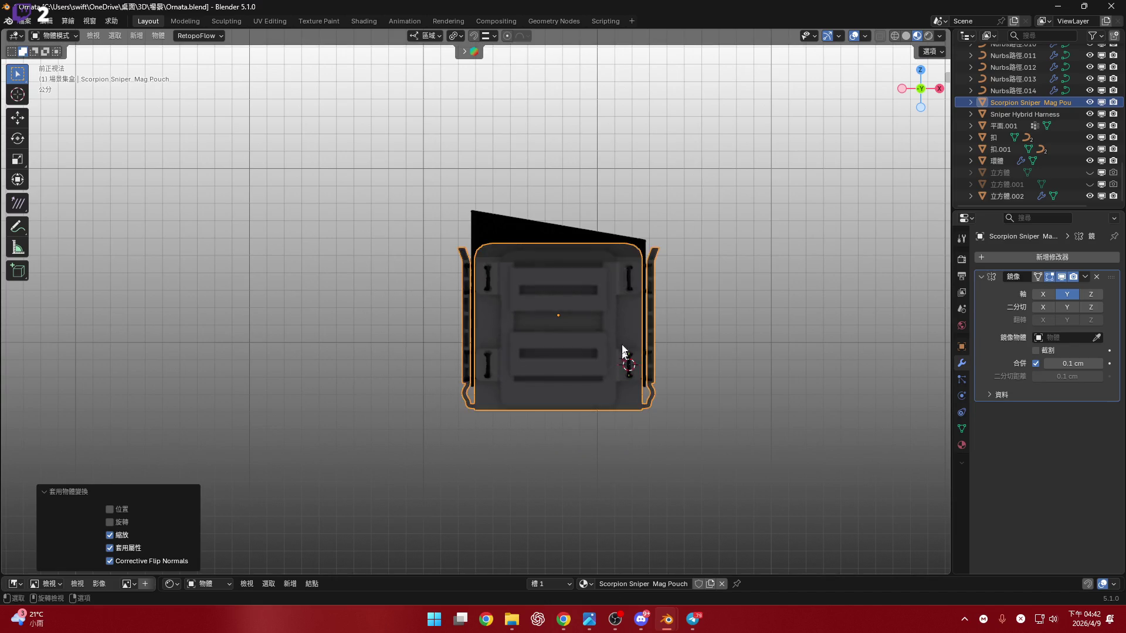
scroll(609, 264, up, 4)
scroll(626, 211, up, 4)
click(630, 206)
scroll(627, 246, down, 5)
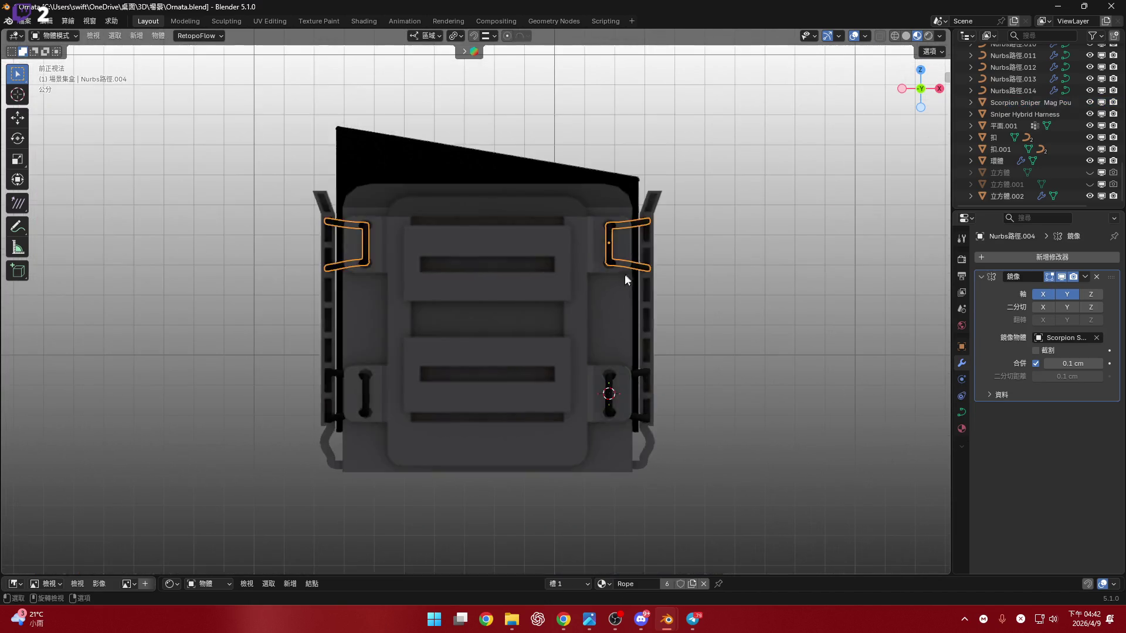
shift+click(675, 302)
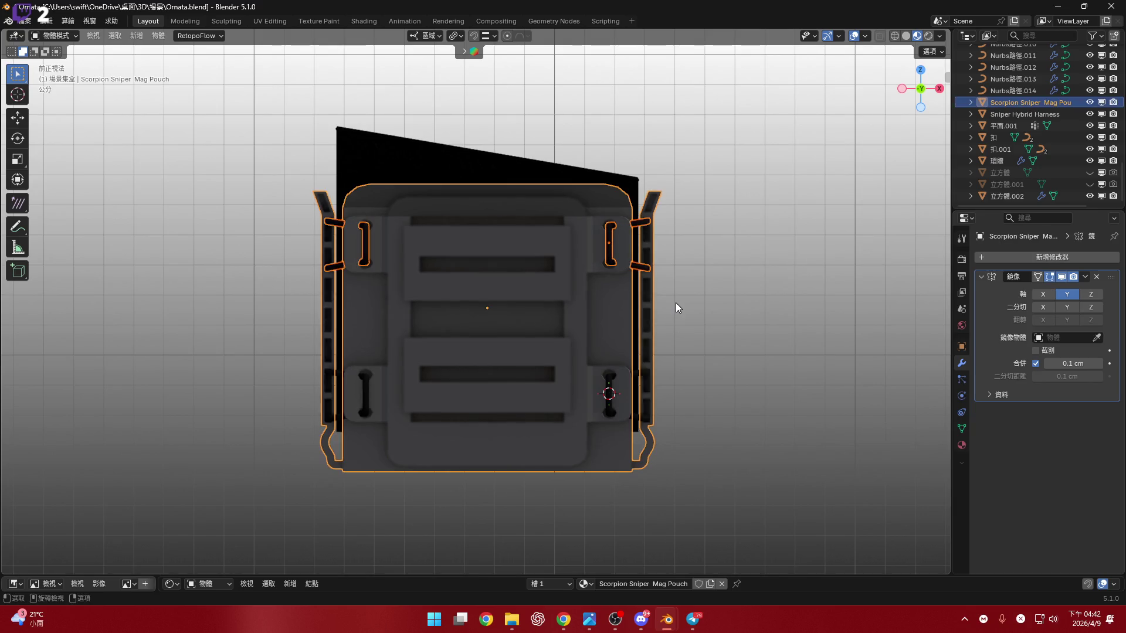
key(ctrl+p)
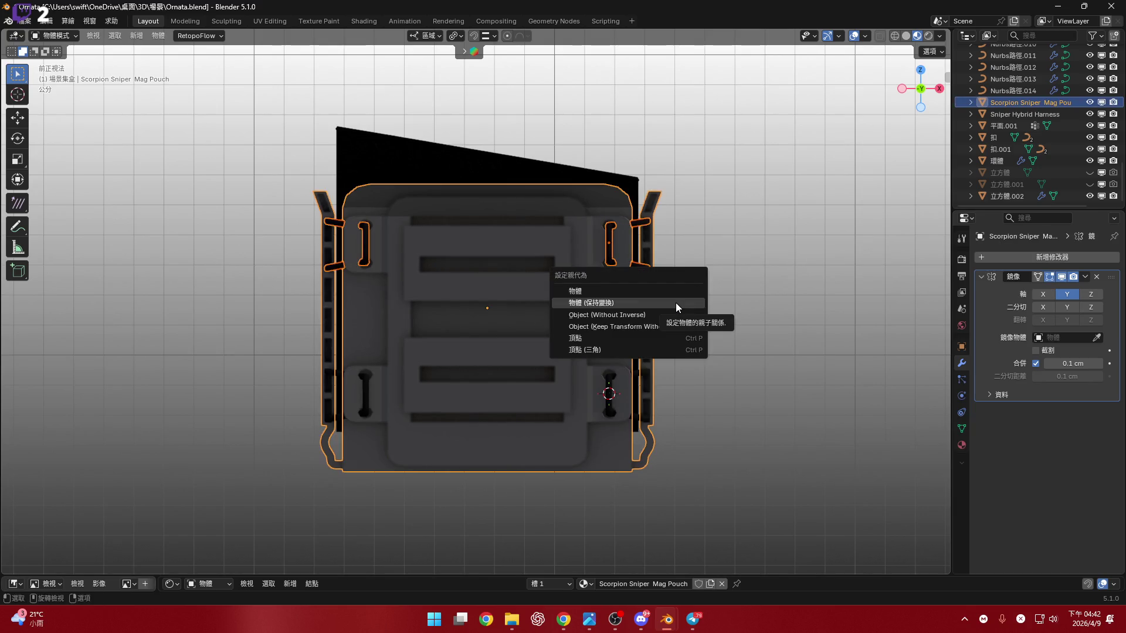
click(675, 302)
click(565, 322)
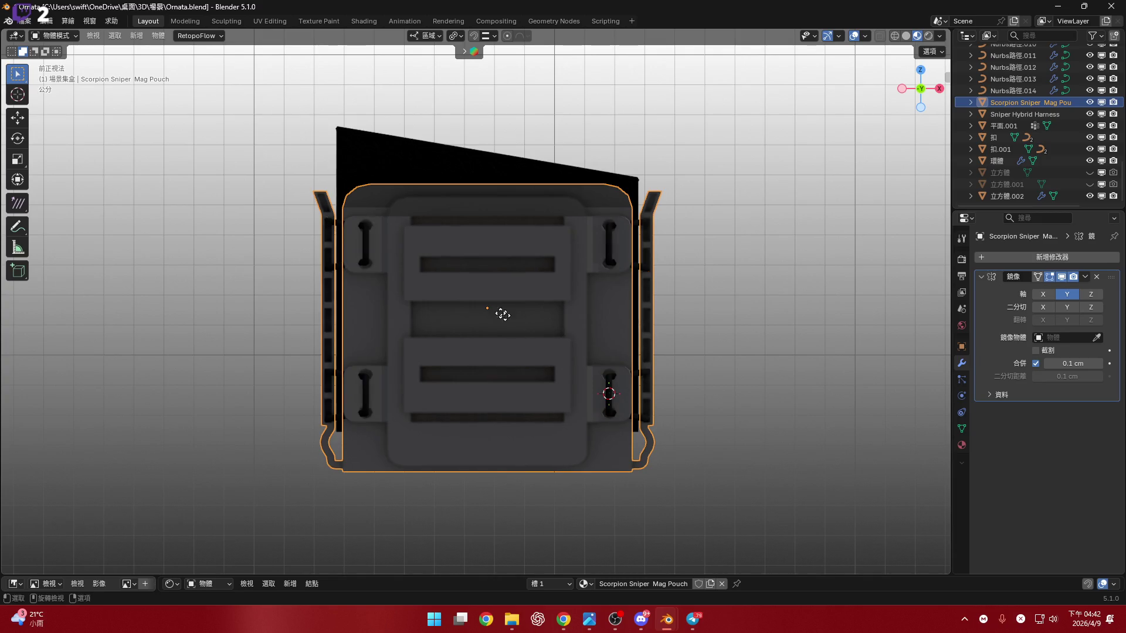
key(Tab)
key(Tab)
Parent the lower buckles and the AWM Magazine to the mag pouch, keeping their transforms.
click(613, 384)
shift+click(555, 363)
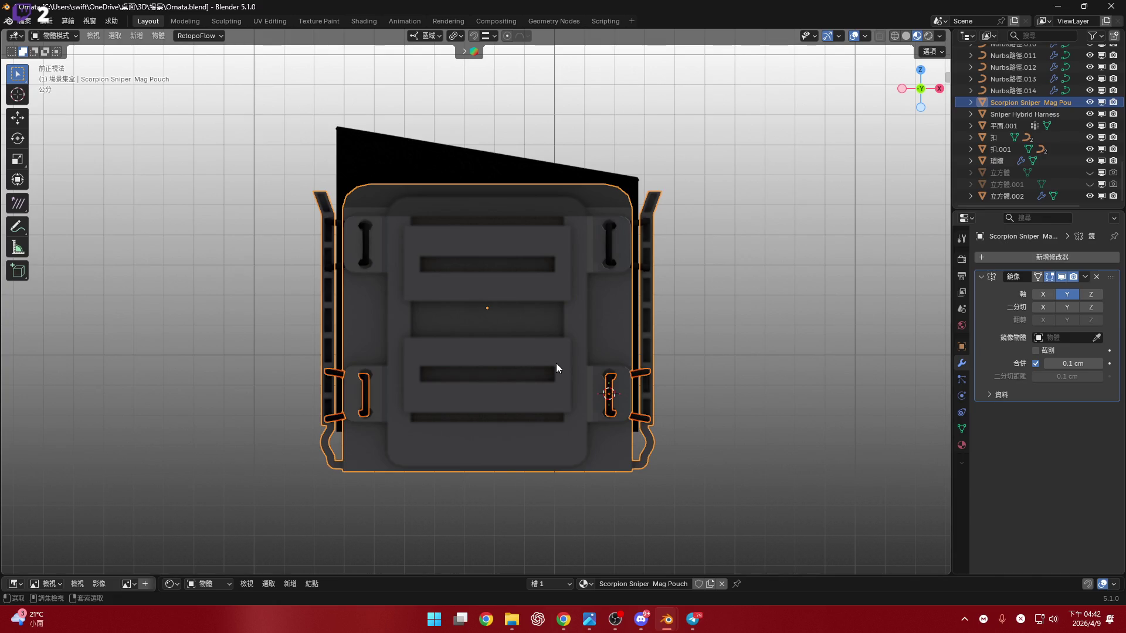
key(ctrl+p)
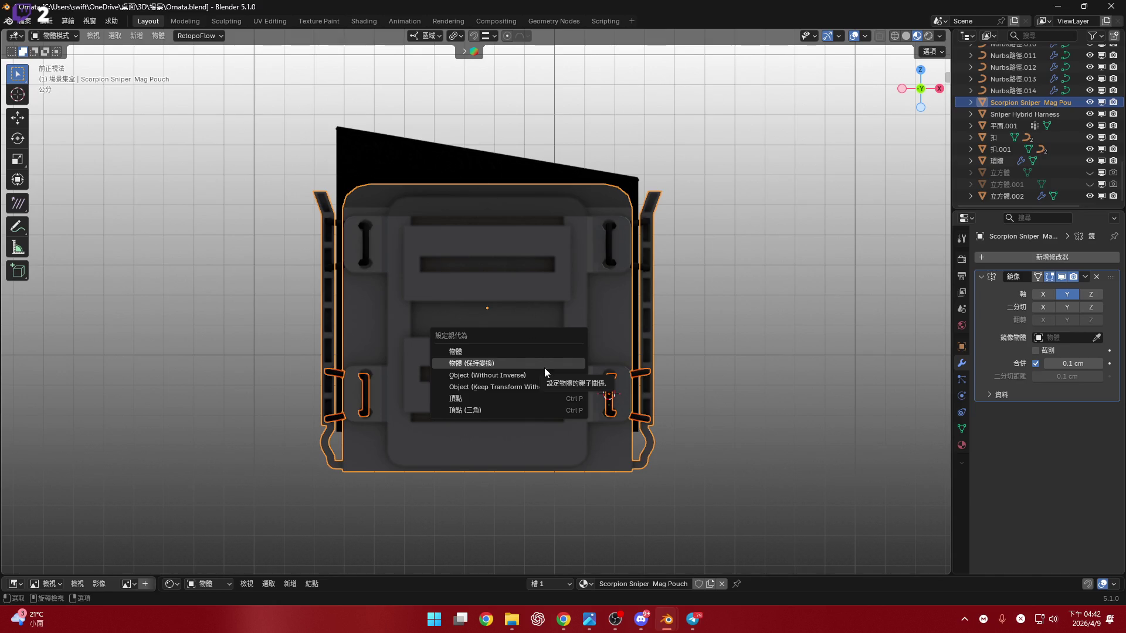
click(515, 237)
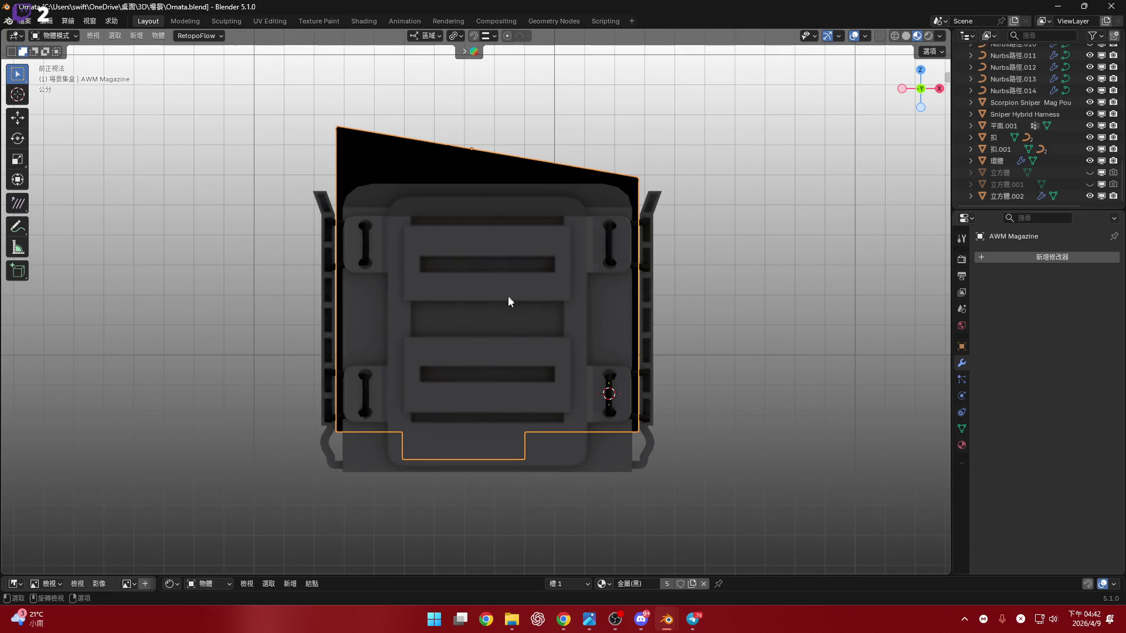
click(495, 291)
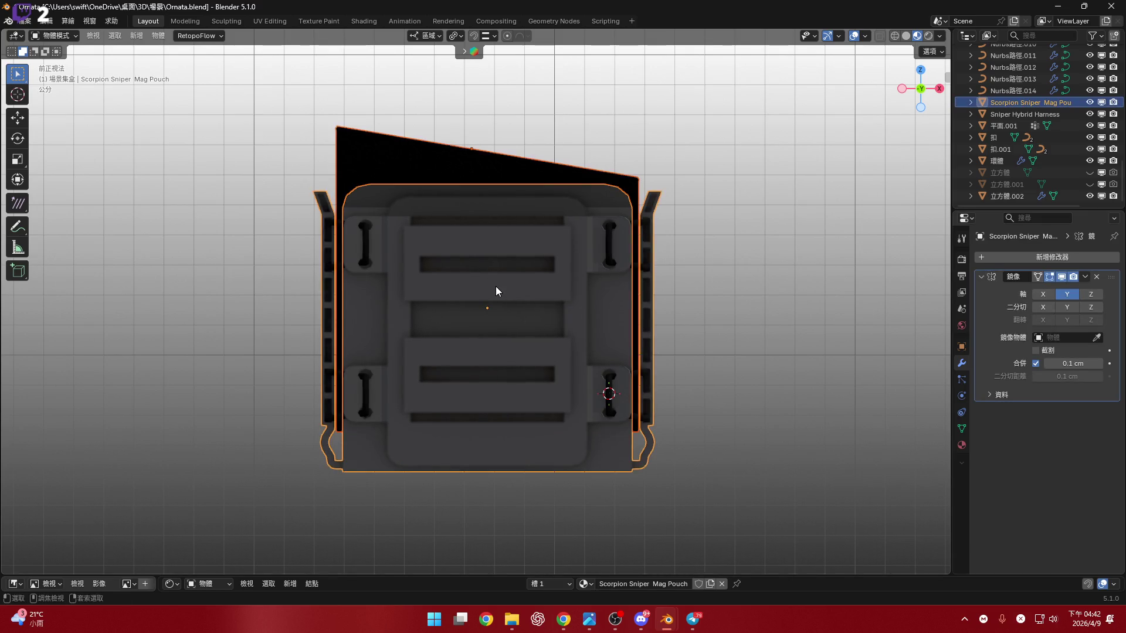
key(ctrl+p)
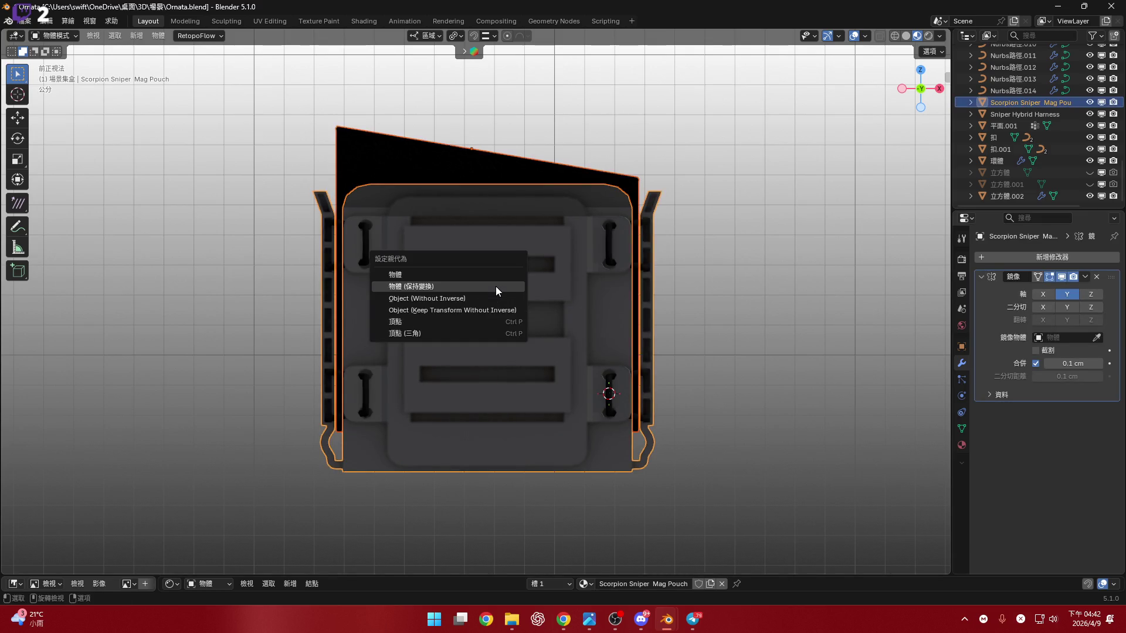
click(495, 286)
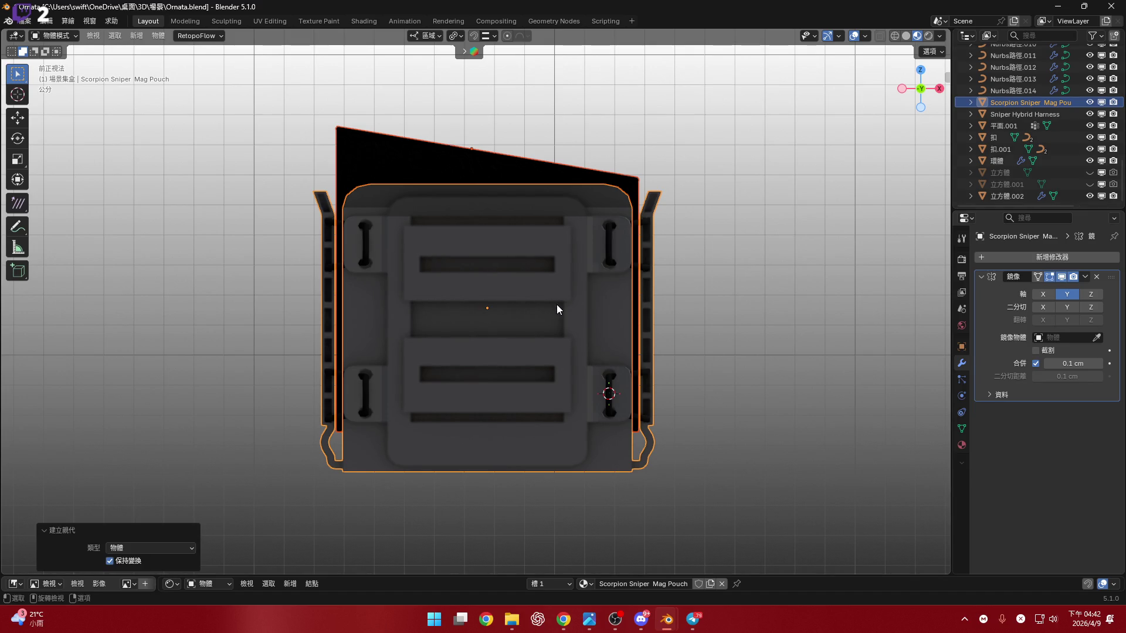
key(g)
Enable face snapping and drop the mag pouch onto the belt panel.
right_click(364, 187)
scroll(476, 345, down, 5)
scroll(552, 324, down, 3)
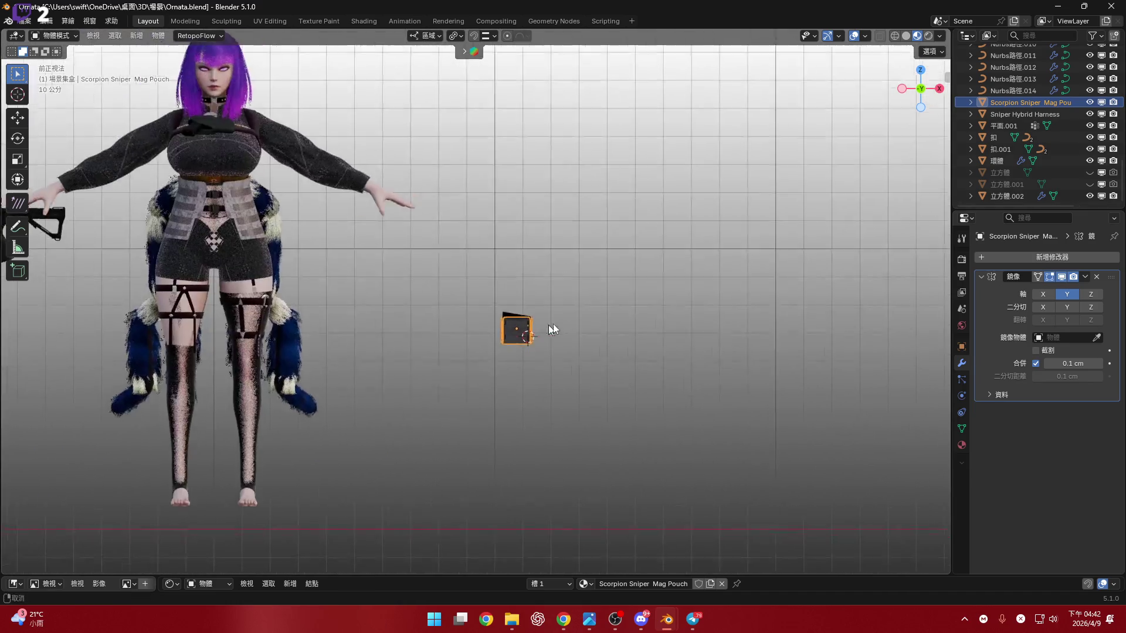
middle_drag(553, 324, 406, 290)
scroll(400, 288, up, 3)
scroll(359, 317, up, 3)
scroll(353, 222, up, 3)
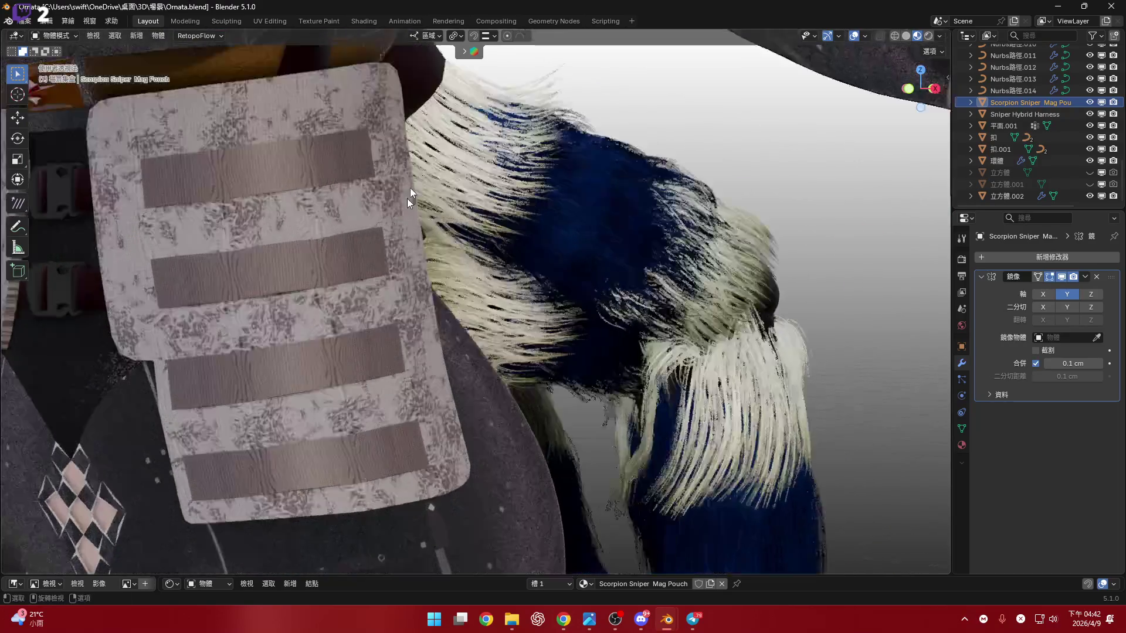
scroll(407, 198, up, 2)
click(473, 35)
click(493, 35)
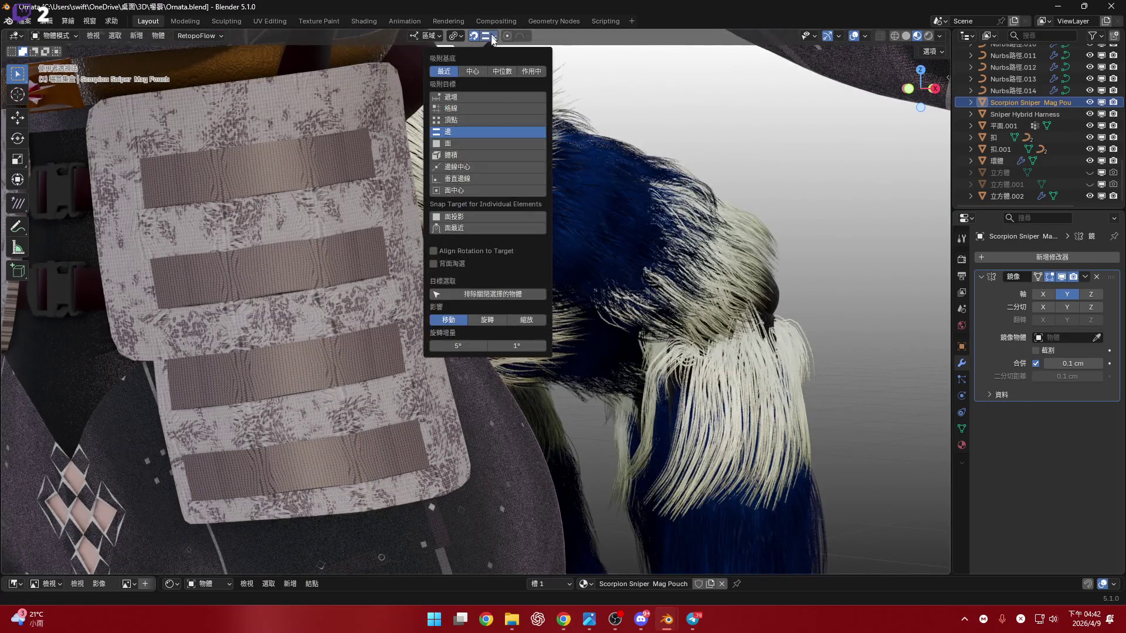
click(500, 141)
mouse_move(474, 370)
middle_down()
mouse_move(405, 270)
mouse_move(409, 230)
middle_up()
key(g)
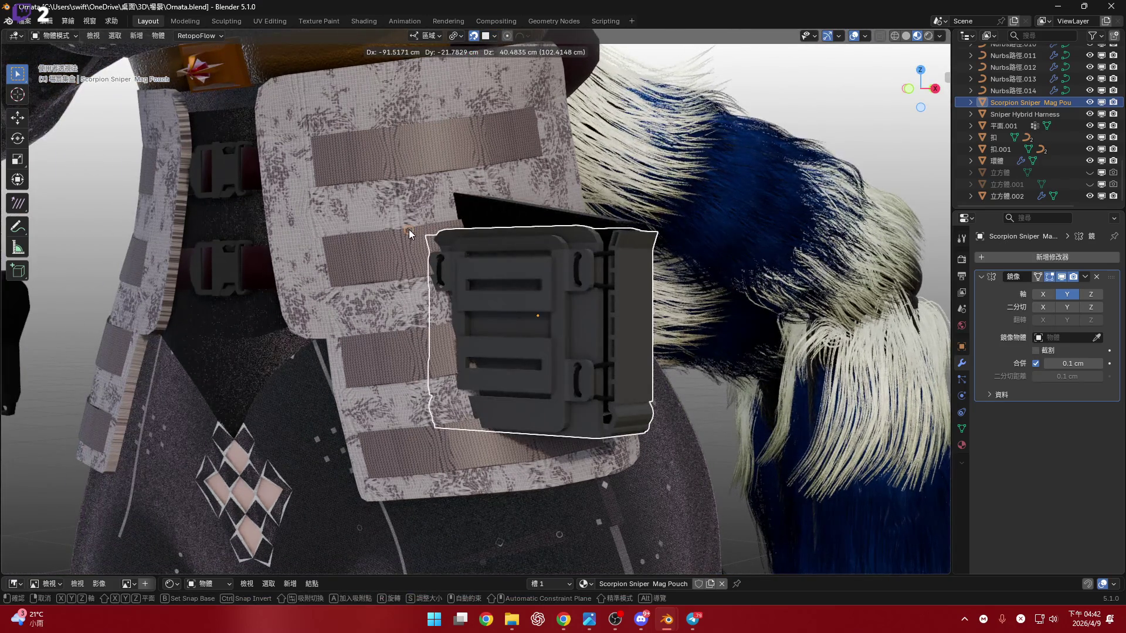
click(500, 64)
Rotate the pouch 54.4° about its local Z and tilt it -17.2° about local X.
middle_drag(484, 211, 470, 286)
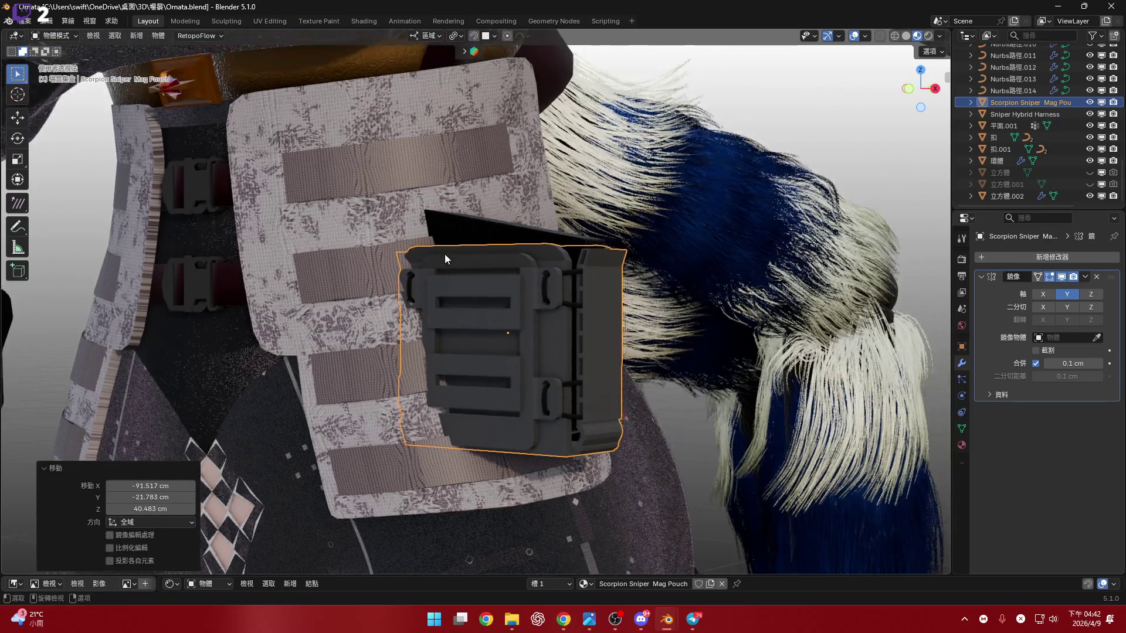
scroll(469, 285, up, 3)
key(r)
key(z)
key(z)
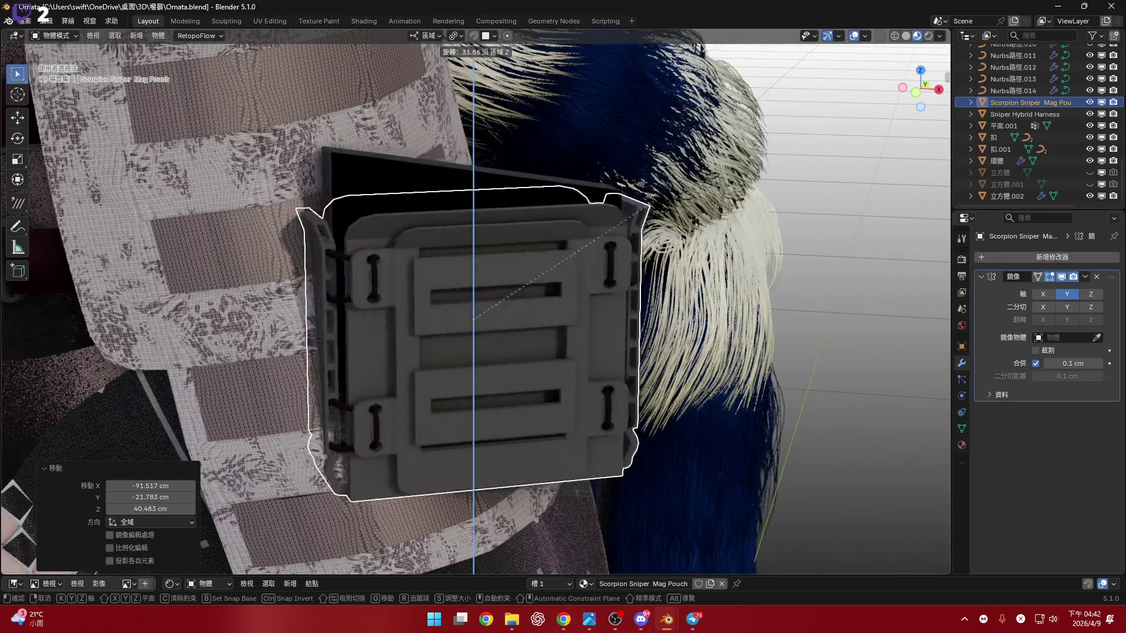
click(588, 157)
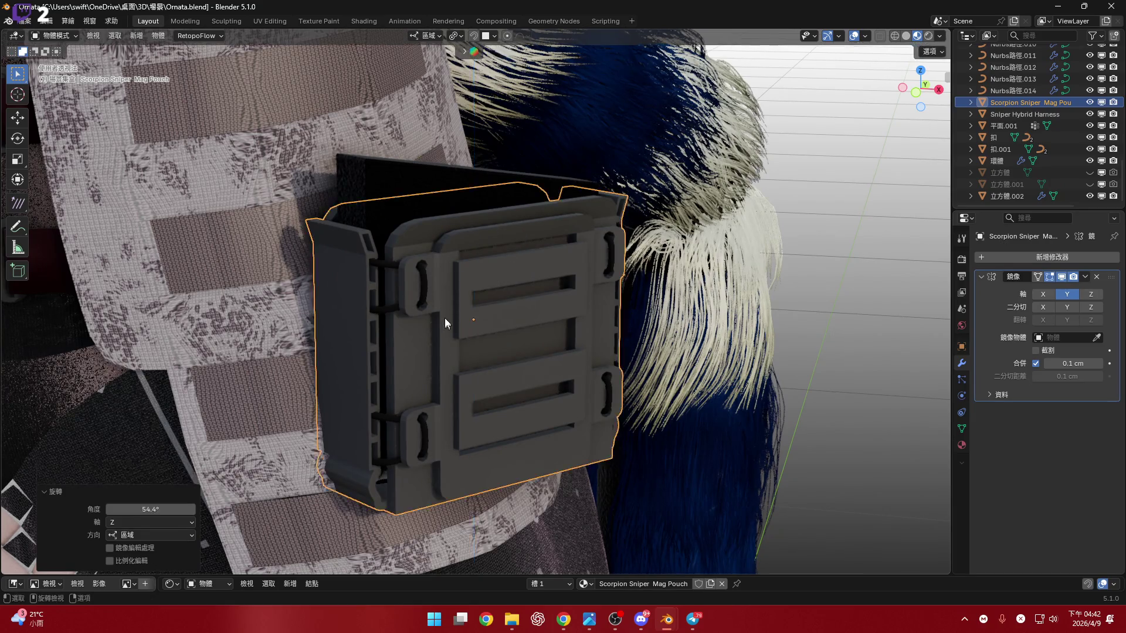
mouse_move(446, 318)
middle_down()
mouse_move(504, 289)
mouse_move(450, 305)
mouse_move(466, 308)
middle_up()
key(r)
key(x)
key(x)
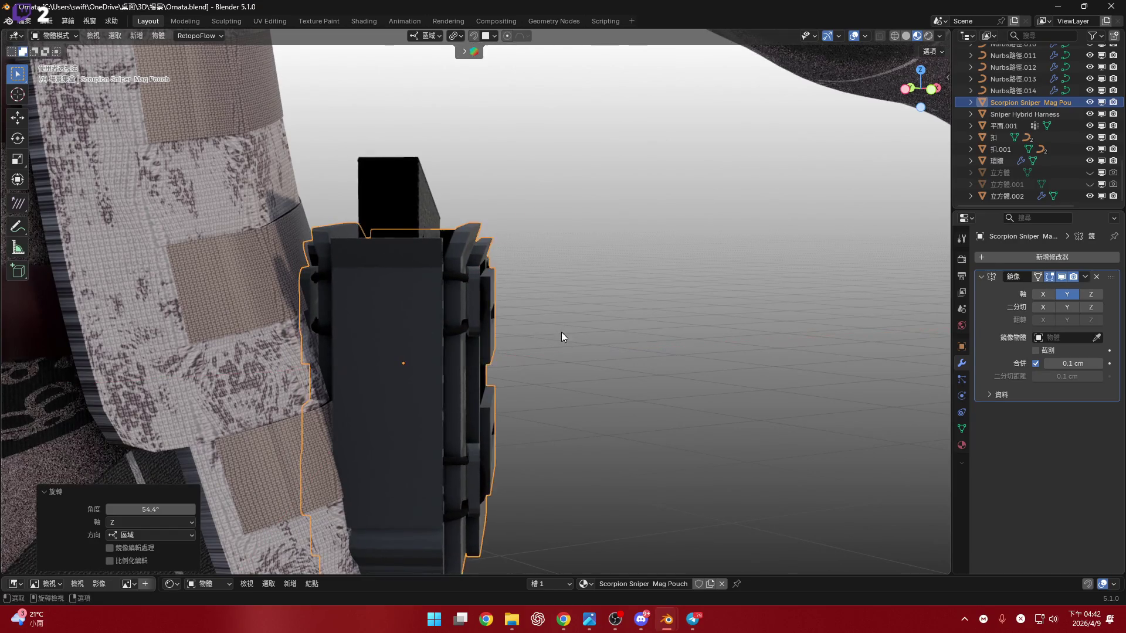
click(607, 349)
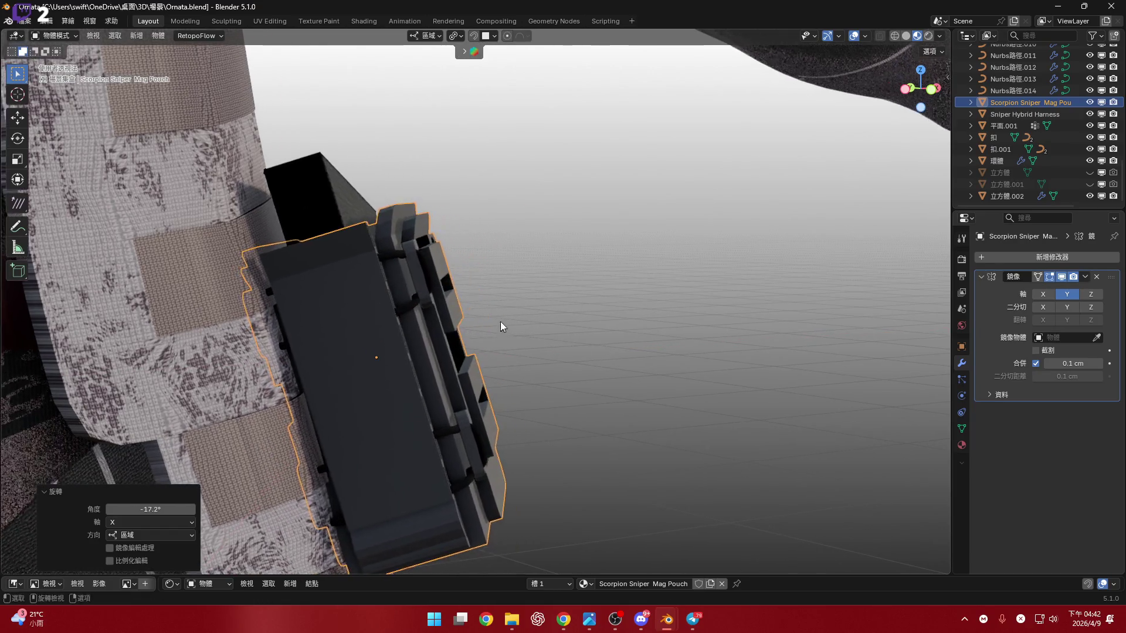
Give the pouch a small Z turn and raise it about 9.4 cm along local Z.
mouse_move(606, 350)
middle_down()
mouse_move(420, 309)
mouse_move(444, 319)
mouse_move(410, 322)
mouse_move(559, 305)
middle_up()
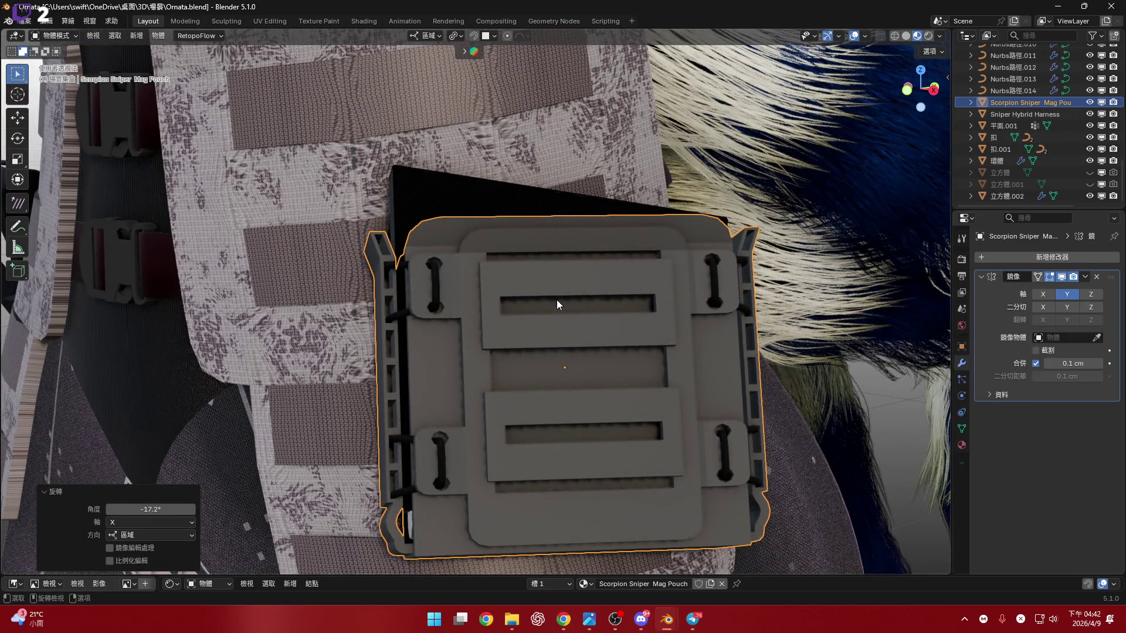
scroll(575, 314, down, 3)
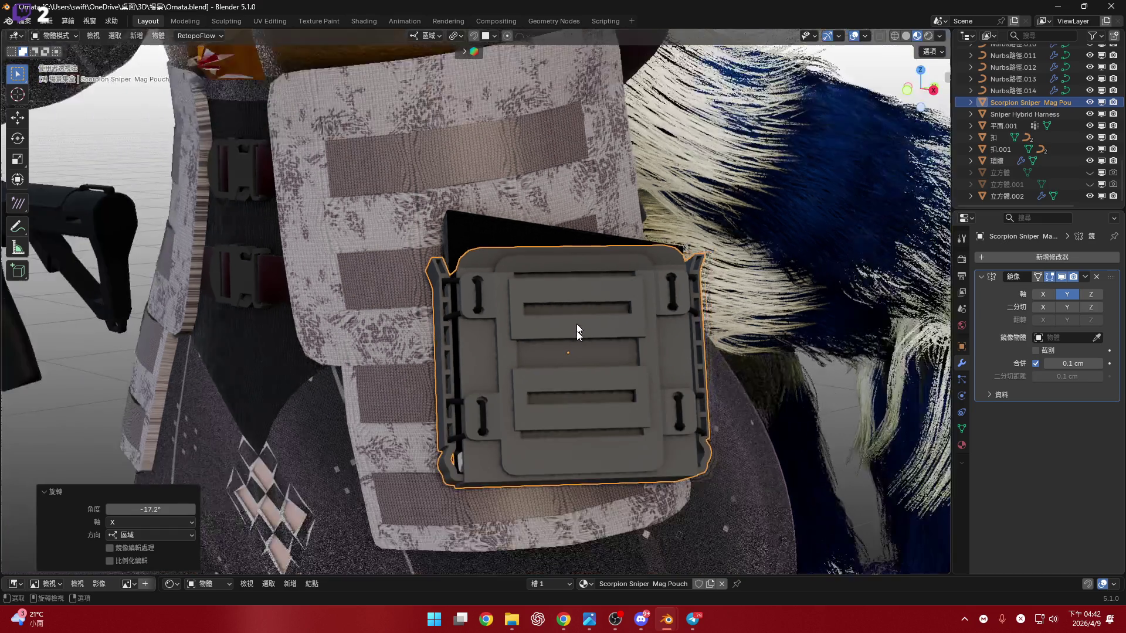
middle_drag(576, 324, 503, 315)
key(r)
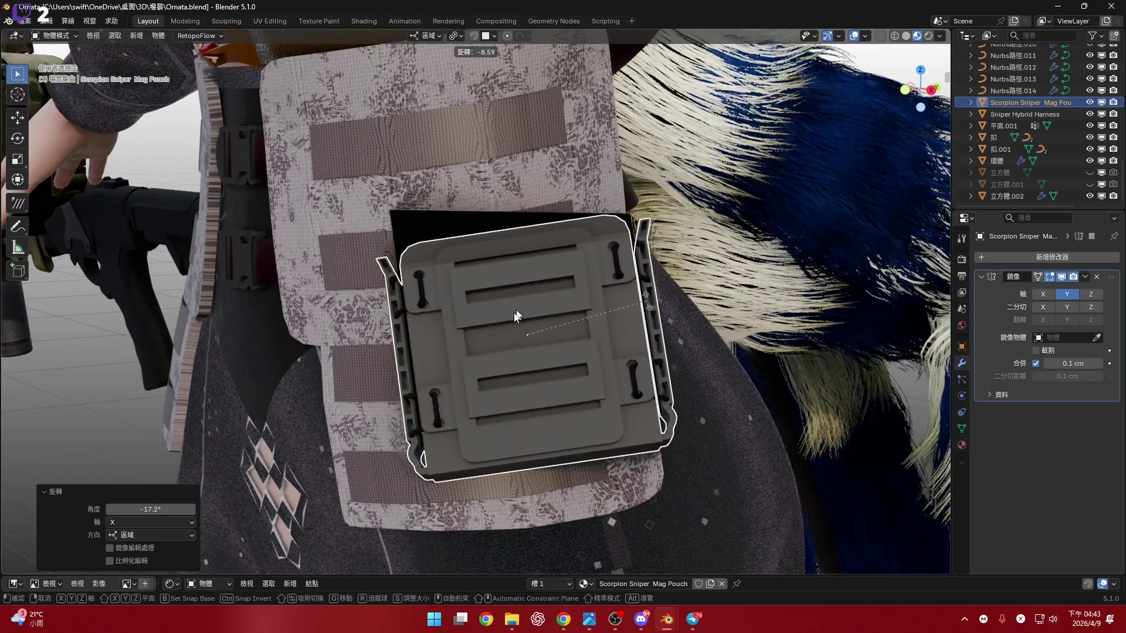
click(547, 360)
middle_drag(546, 360, 596, 352)
key(g)
key(z)
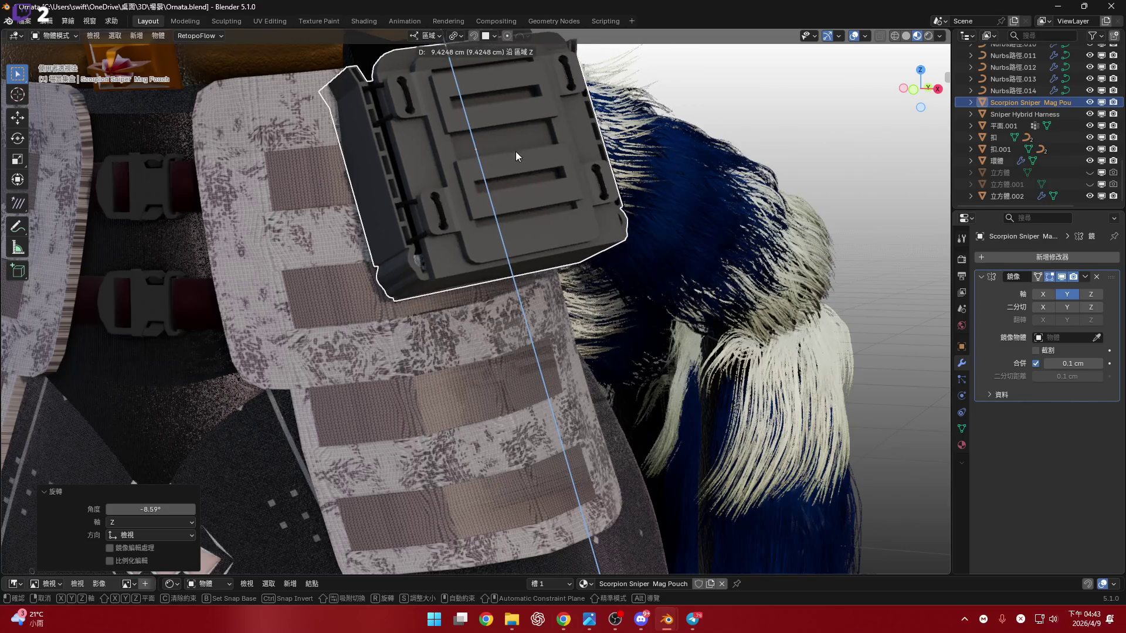
click(515, 151)
Nudge the pouch along Y, then slide it along X toward the panel.
mouse_move(515, 152)
middle_down()
mouse_move(475, 228)
mouse_move(547, 294)
middle_up()
scroll(476, 228, up, 3)
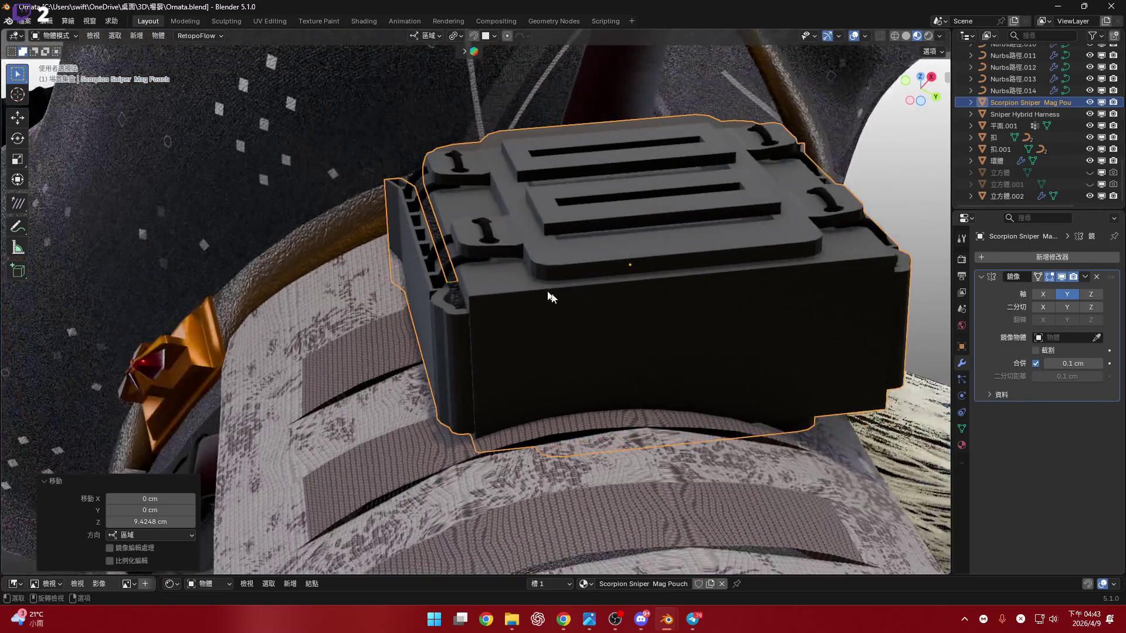
key(g)
key(y)
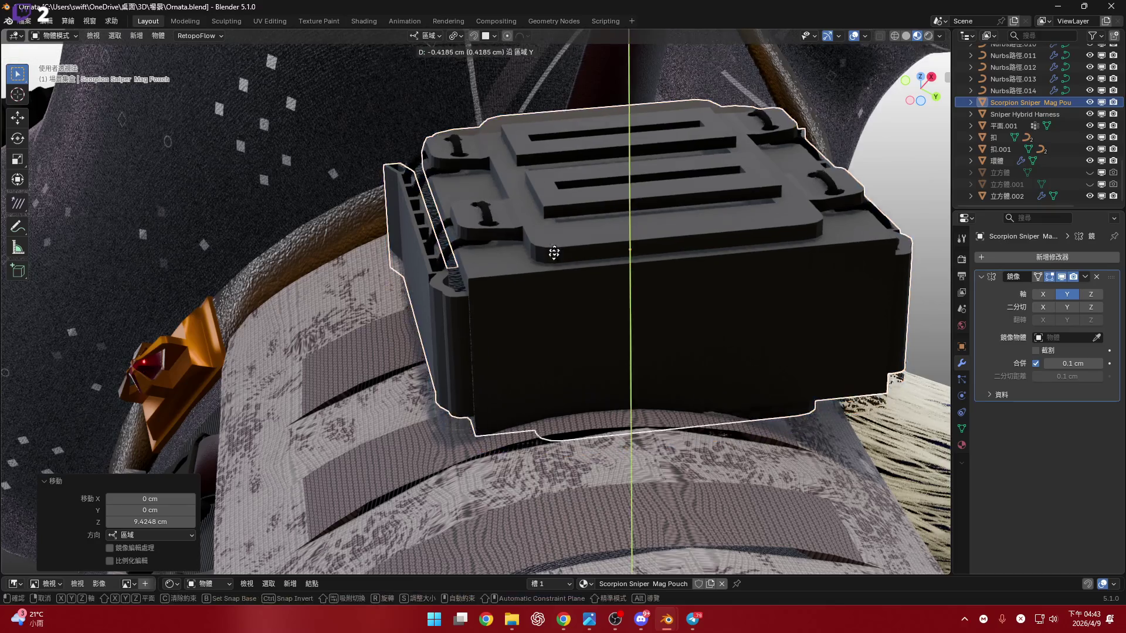
click(655, 292)
mouse_move(656, 293)
middle_down()
mouse_move(712, 244)
mouse_move(736, 277)
middle_up()
key(g)
key(x)
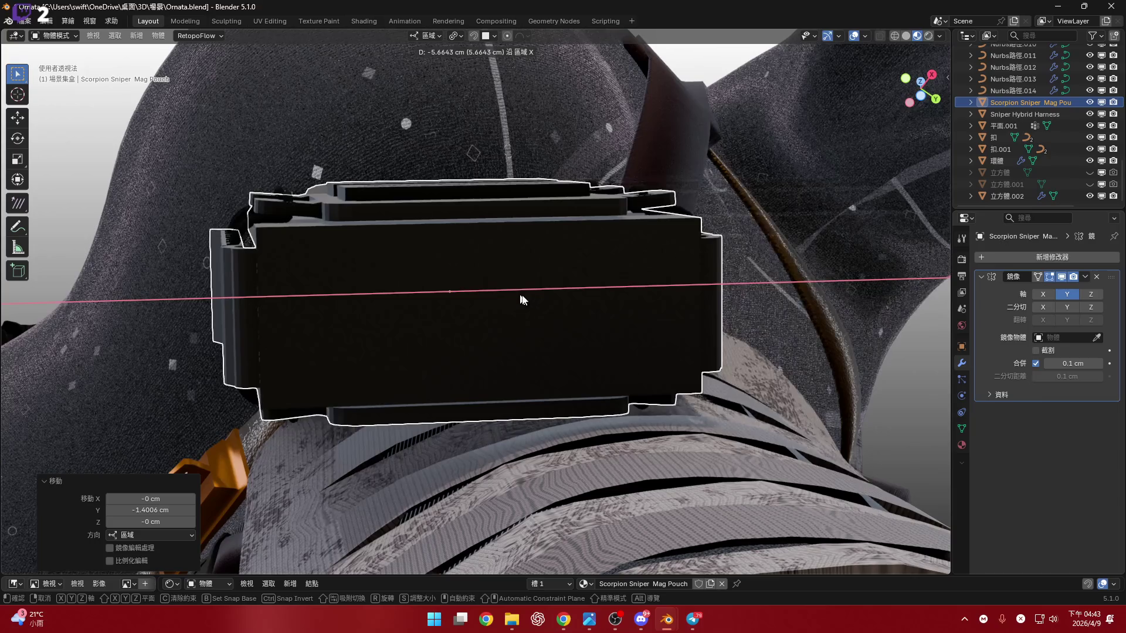
click(521, 299)
Turn the pouch -14.4° about local Z and tilt it 7.8° about local X.
middle_drag(521, 298, 548, 259)
key(r)
key(z)
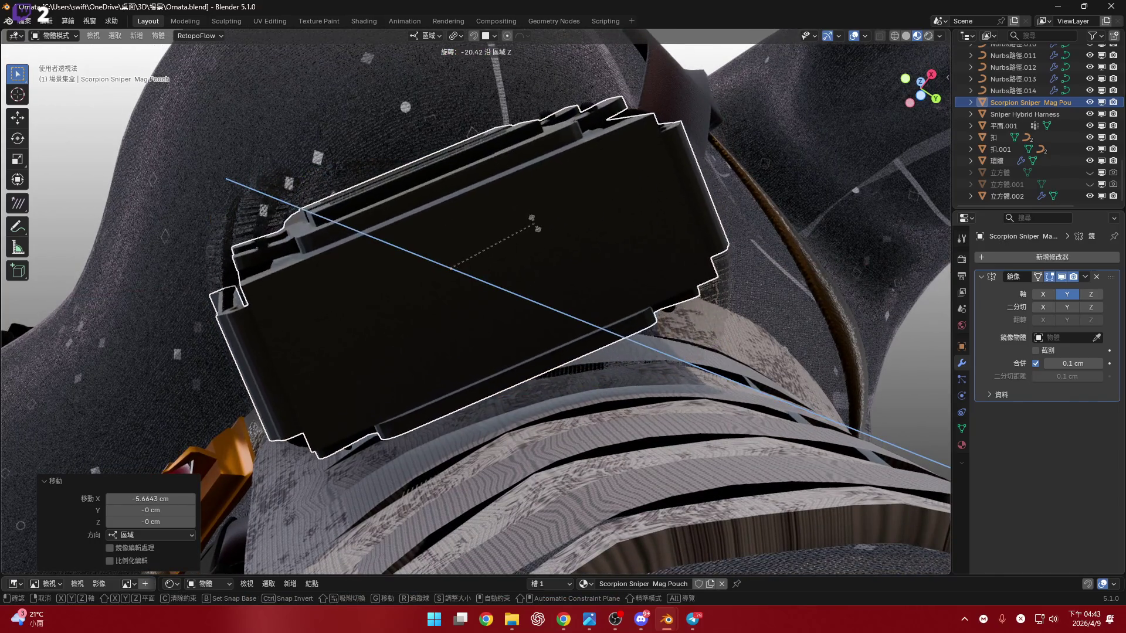
click(488, 234)
mouse_move(488, 233)
middle_down()
mouse_move(606, 309)
mouse_move(598, 402)
mouse_move(518, 291)
mouse_move(520, 268)
middle_up()
key(r)
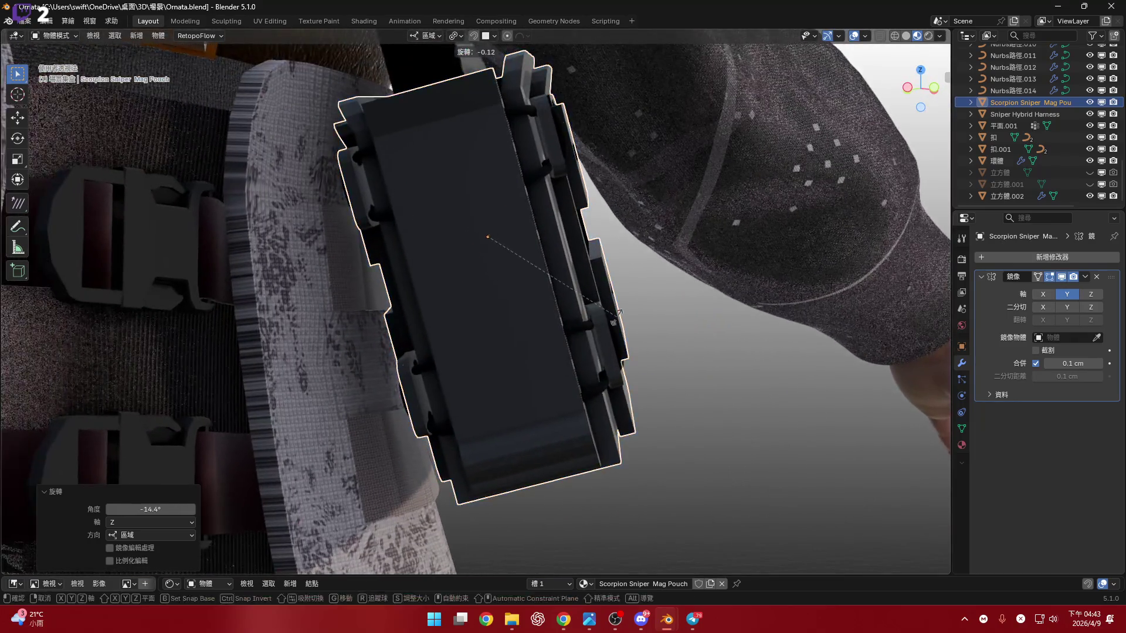
key(x)
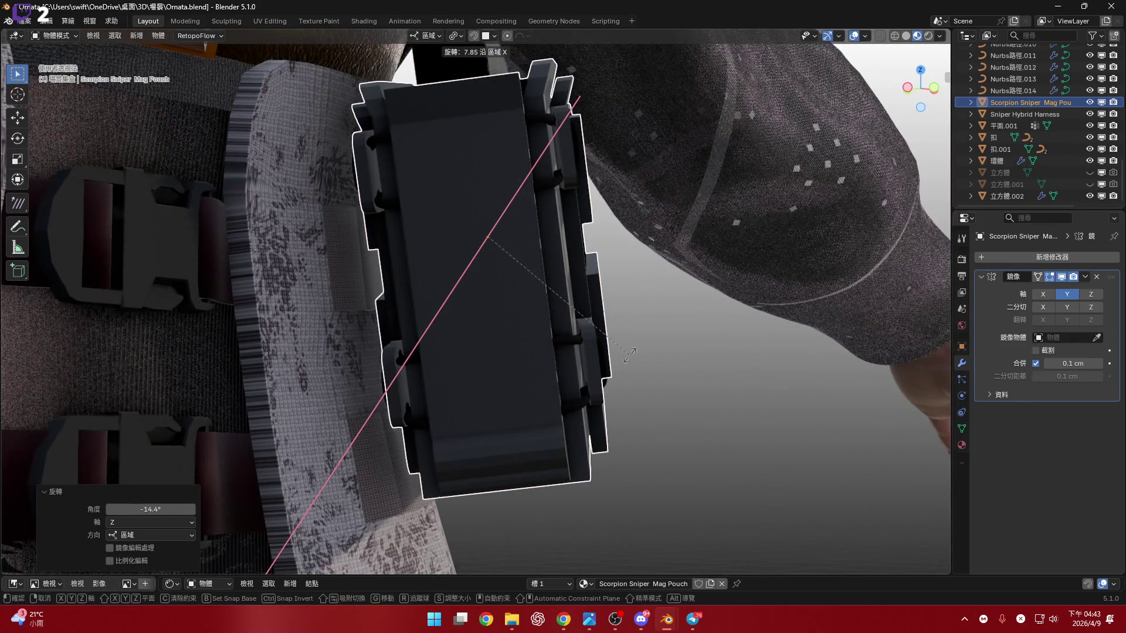
click(508, 298)
Push the pouch 0.144 cm along its local Z so it sits flush against the belt.
mouse_move(508, 298)
middle_down()
mouse_move(529, 296)
mouse_move(493, 266)
mouse_move(510, 272)
middle_up()
key(g)
key(z)
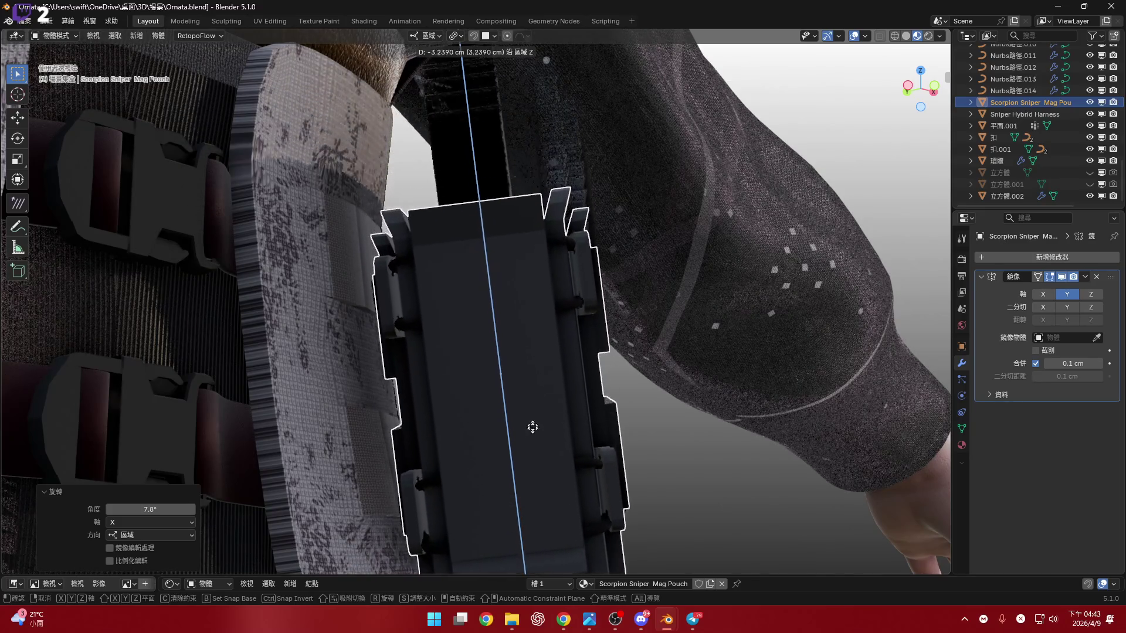
click(528, 275)
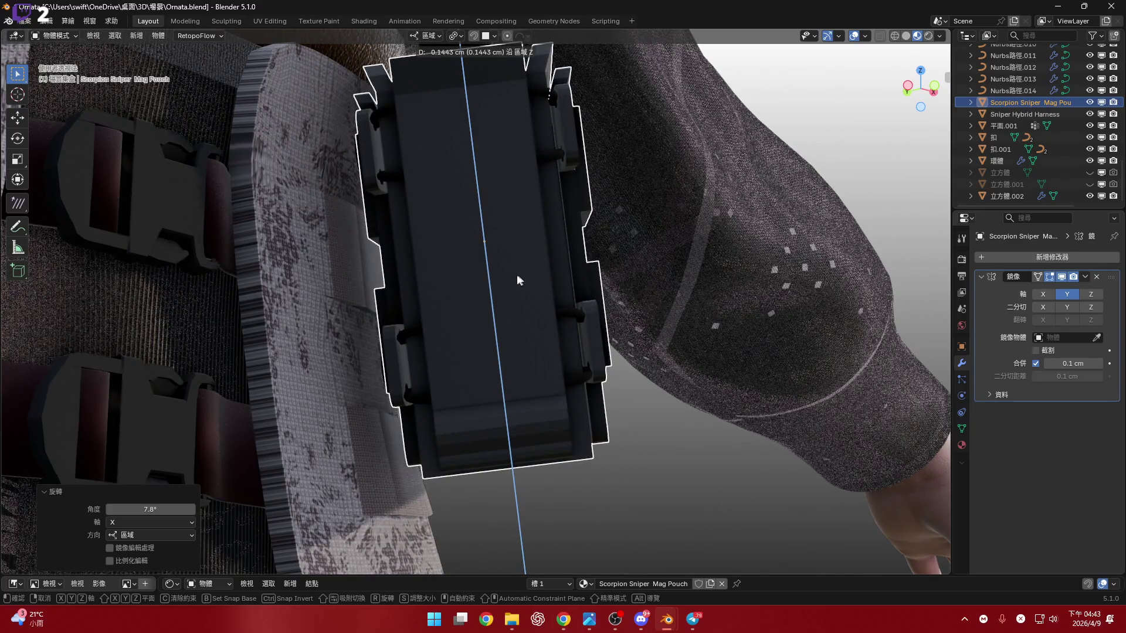
click(507, 284)
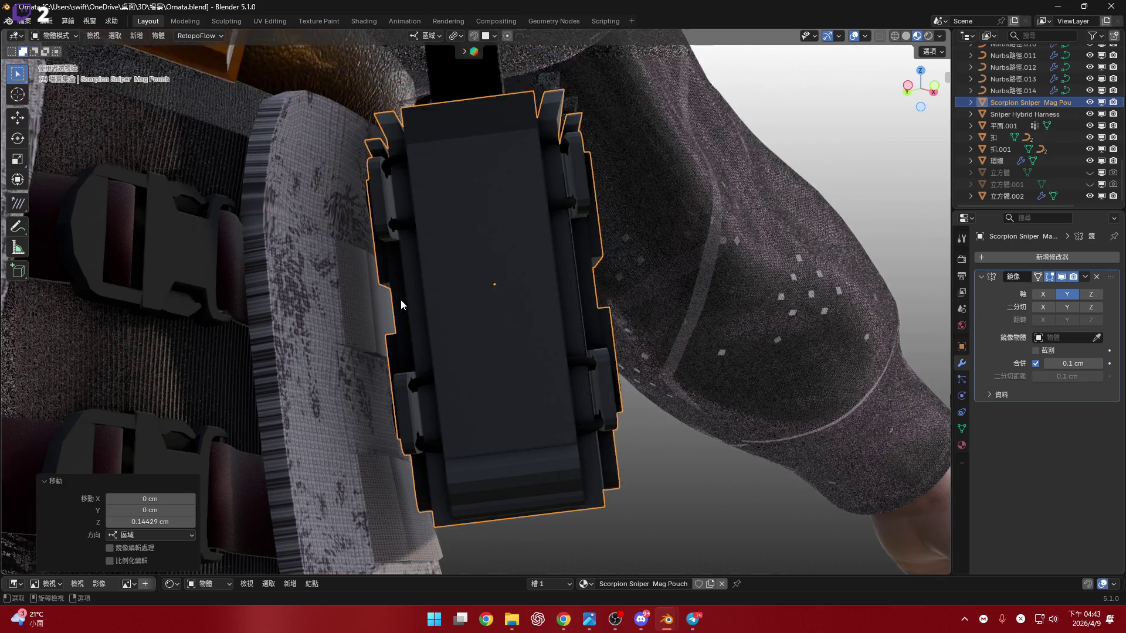
Lower the pouch along local Z and turn it -12.6° about local Z.
middle_drag(401, 300, 507, 246)
scroll(506, 246, down, 5)
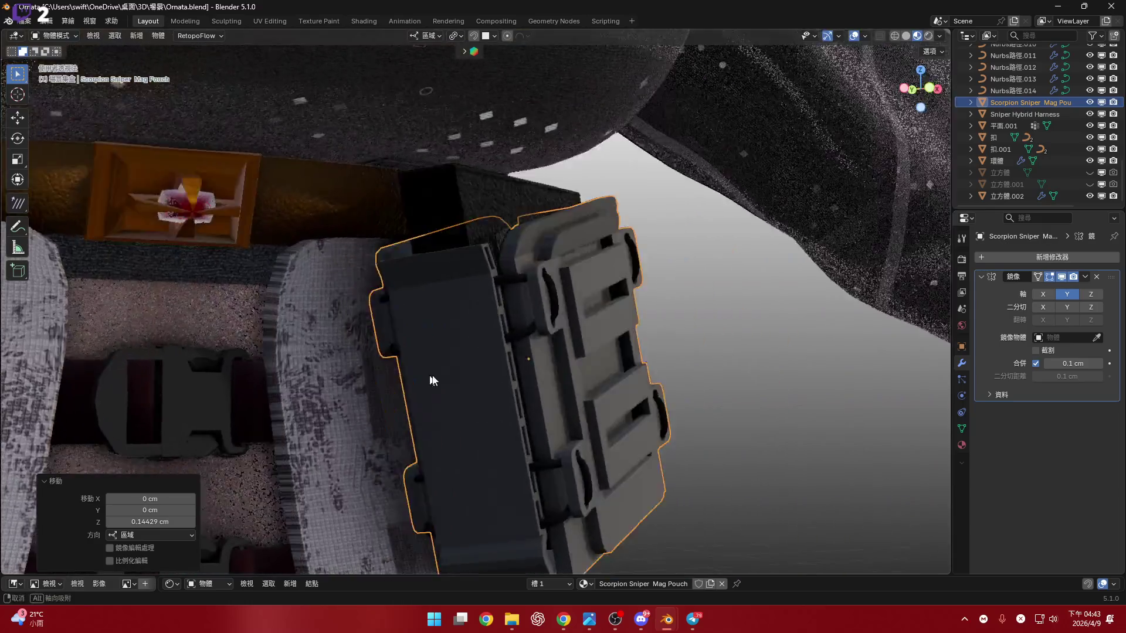
mouse_move(473, 308)
middle_down()
mouse_move(428, 268)
mouse_move(444, 251)
middle_up()
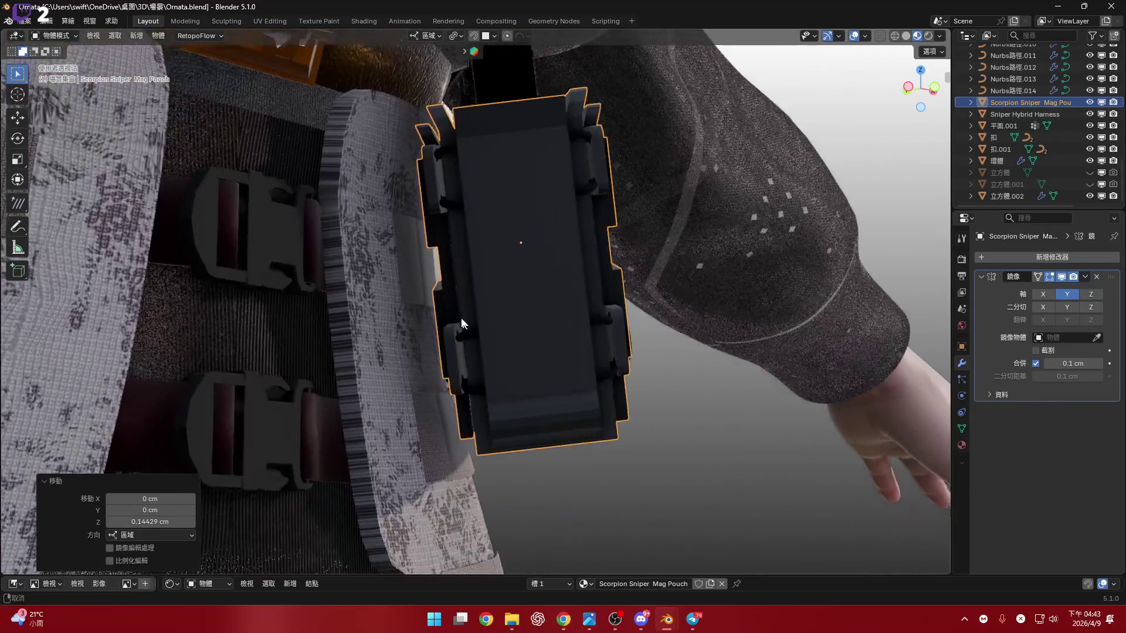
key(g)
key(z)
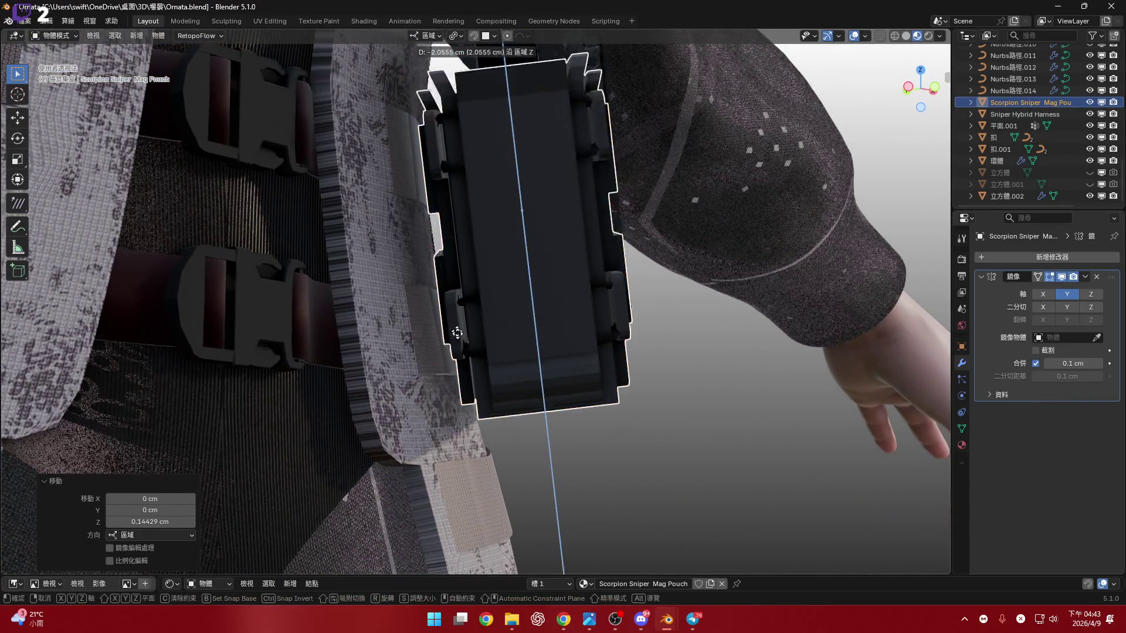
click(469, 399)
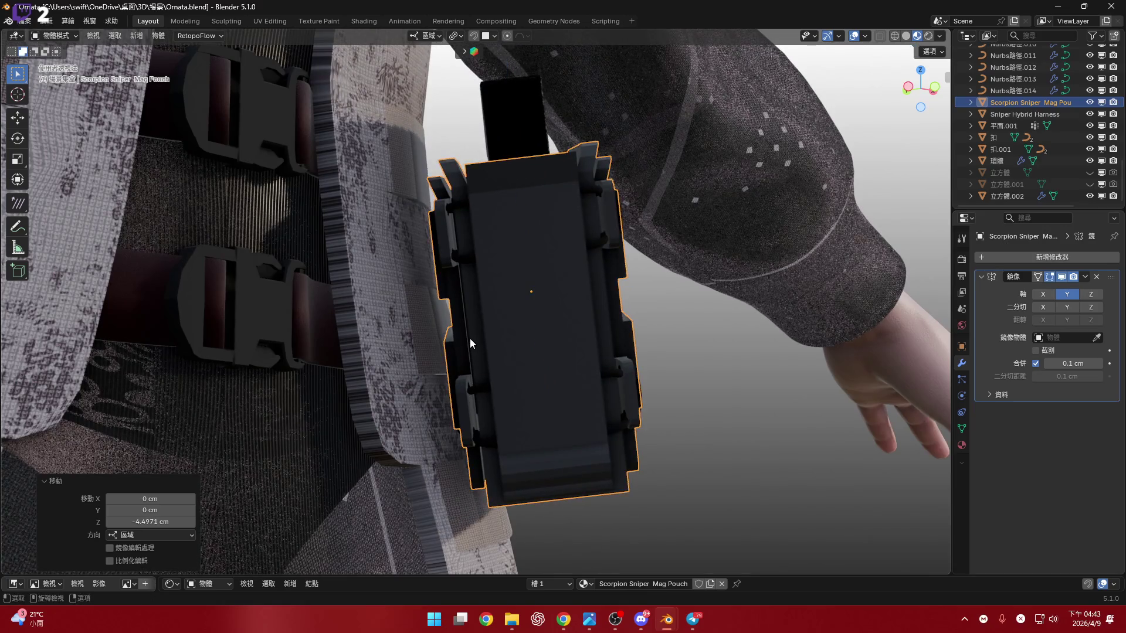
mouse_move(470, 339)
middle_down()
mouse_move(434, 393)
mouse_move(502, 352)
mouse_move(540, 397)
mouse_move(671, 397)
middle_up()
key(r)
key(z)
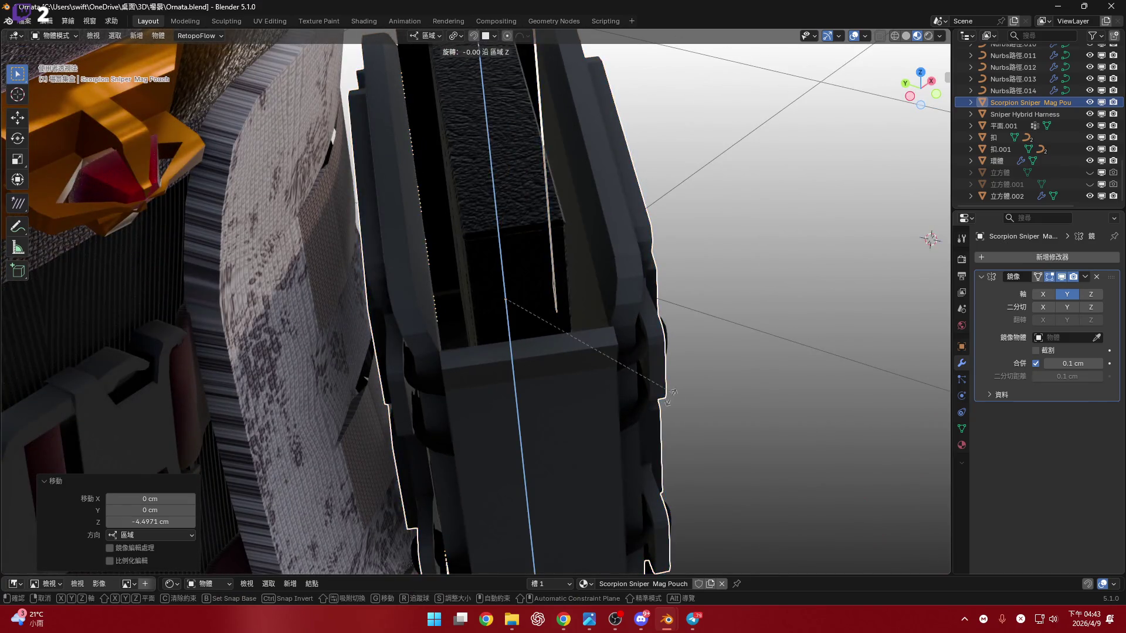
click(692, 472)
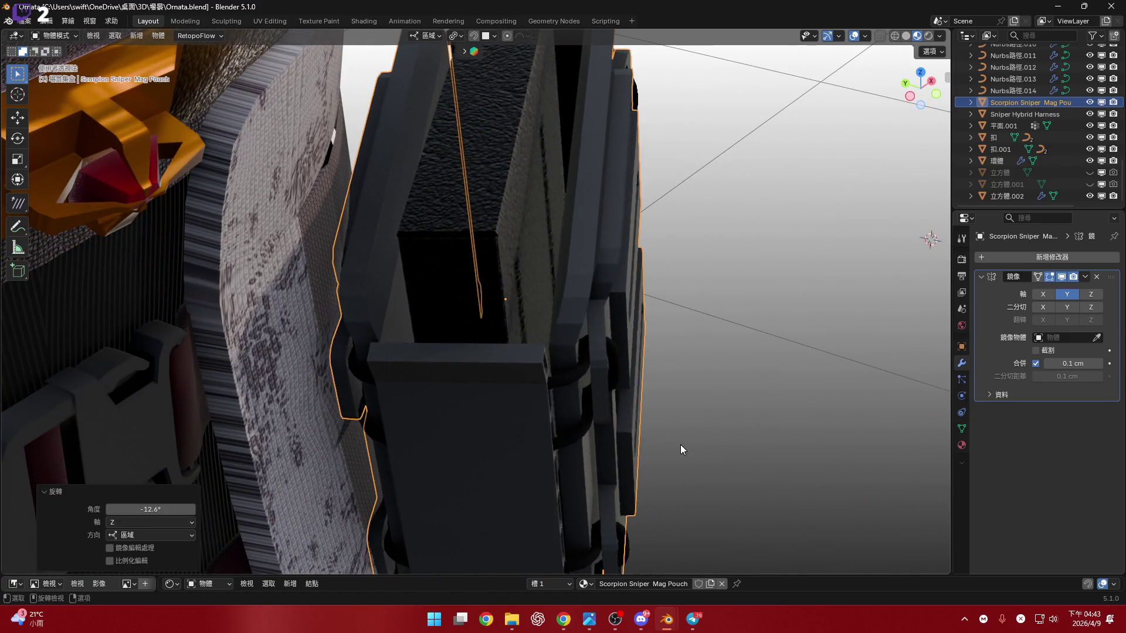
Shift the pouch along local Y twice to seat it on the hip panel.
key(g)
key(y)
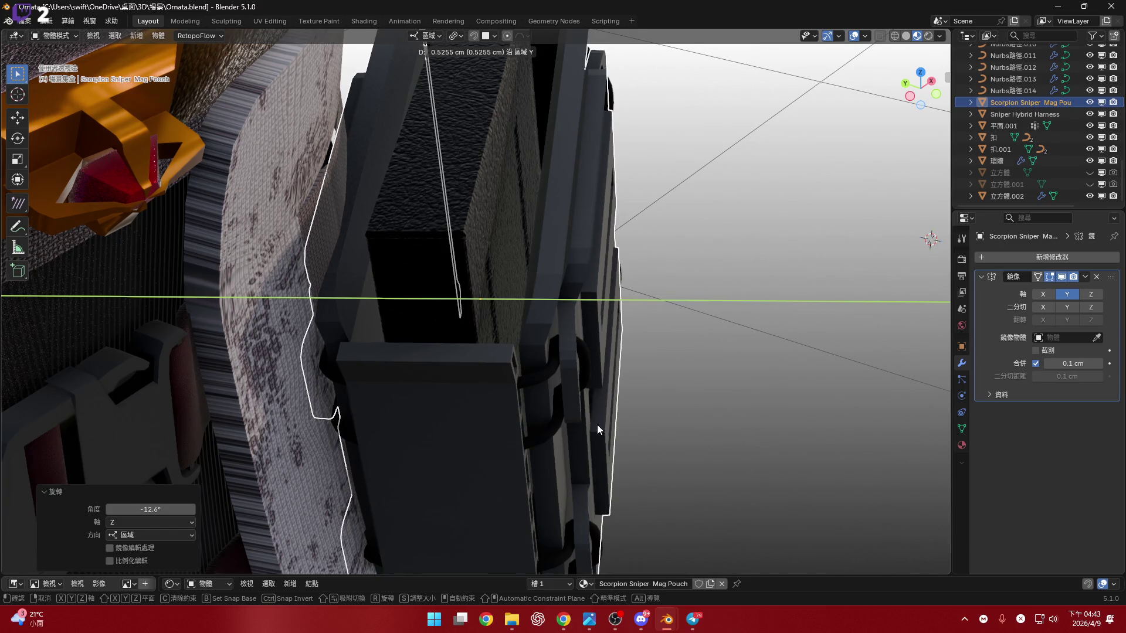
click(597, 425)
scroll(603, 377, down, 3)
scroll(567, 403, up, 3)
scroll(565, 400, up, 2)
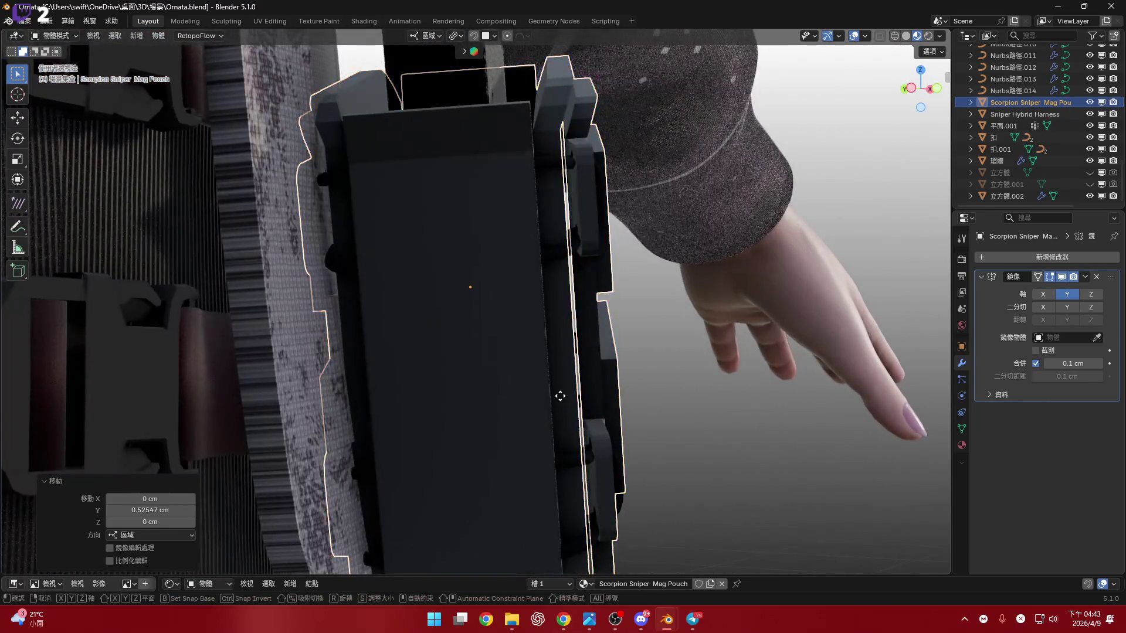
key(y)
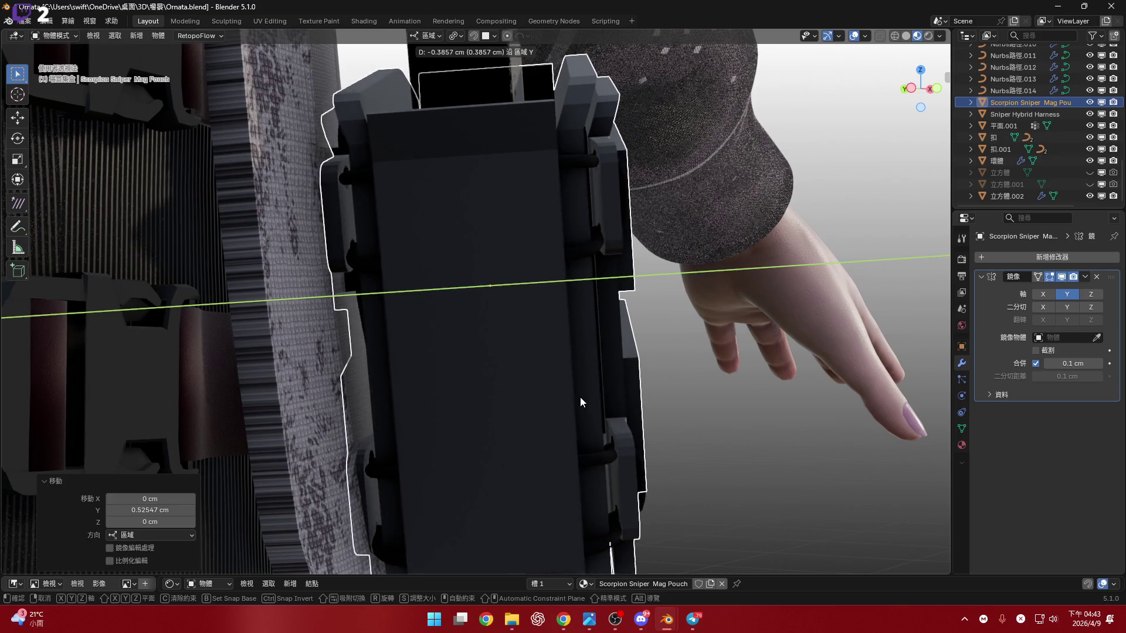
click(445, 385)
Tilt the pouch -2.4° about local X and check the fit from the front.
mouse_move(443, 384)
middle_down()
mouse_move(488, 321)
mouse_move(493, 347)
middle_up()
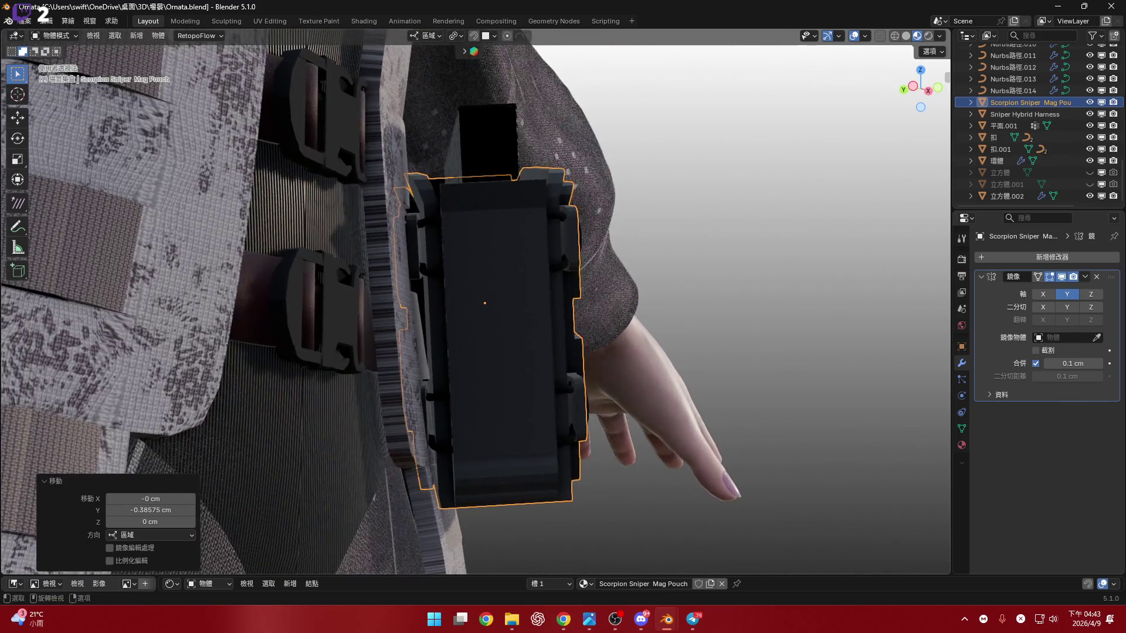
key(r)
key(x)
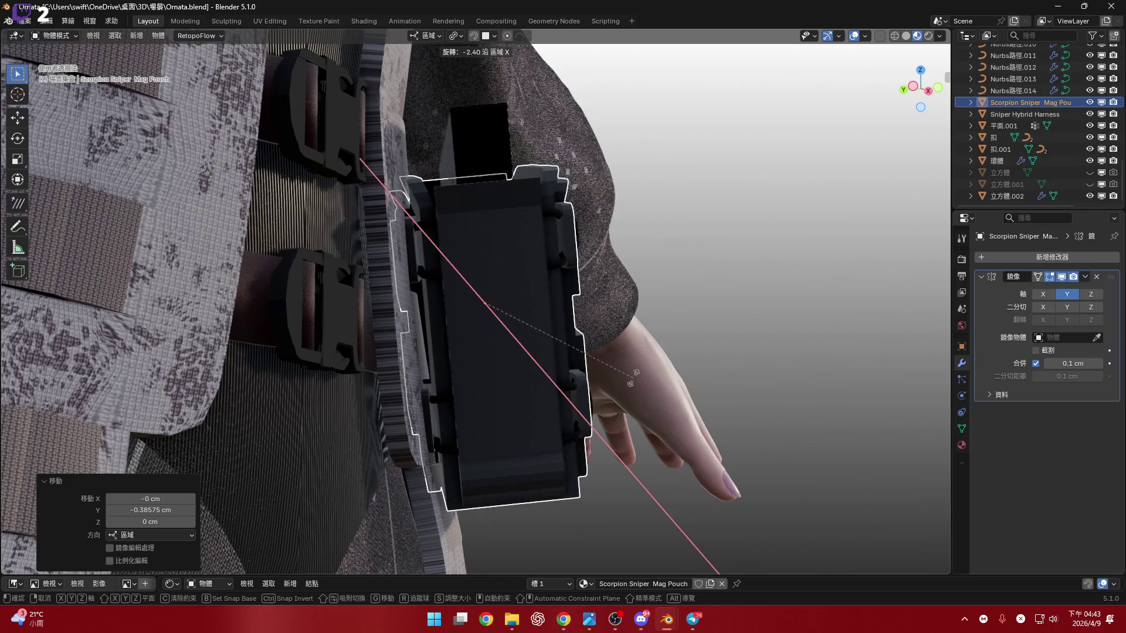
click(573, 366)
scroll(543, 365, up, 2)
scroll(538, 364, up, 1)
scroll(538, 363, up, 1)
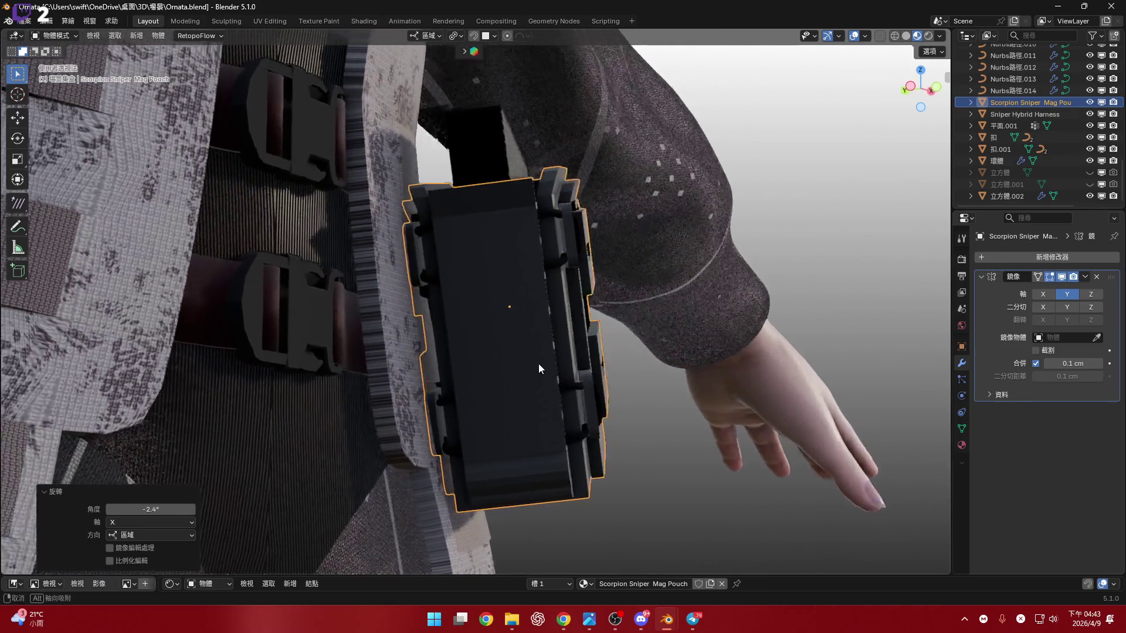
scroll(539, 364, up, 3)
mouse_move(539, 363)
middle_down()
mouse_move(570, 366)
mouse_move(500, 395)
mouse_move(445, 373)
mouse_move(593, 379)
middle_up()
scroll(500, 395, down, 3)
scroll(482, 355, down, 2)
Review the fitted pouch in Right and Front orthographic views and save Ornata.blend.
click(594, 379)
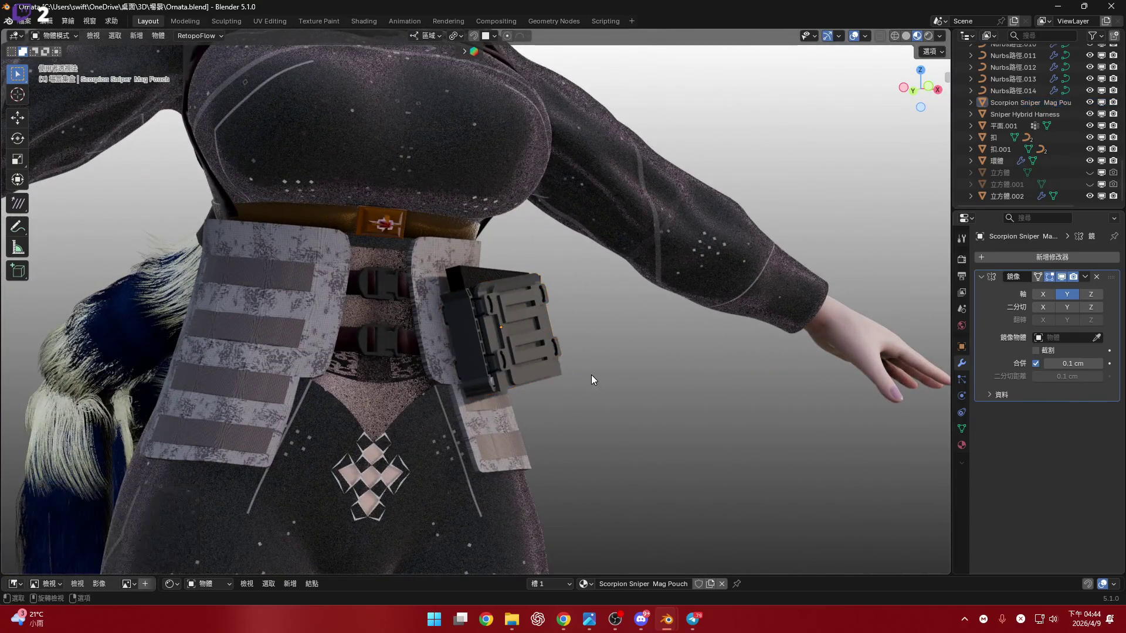
click(939, 92)
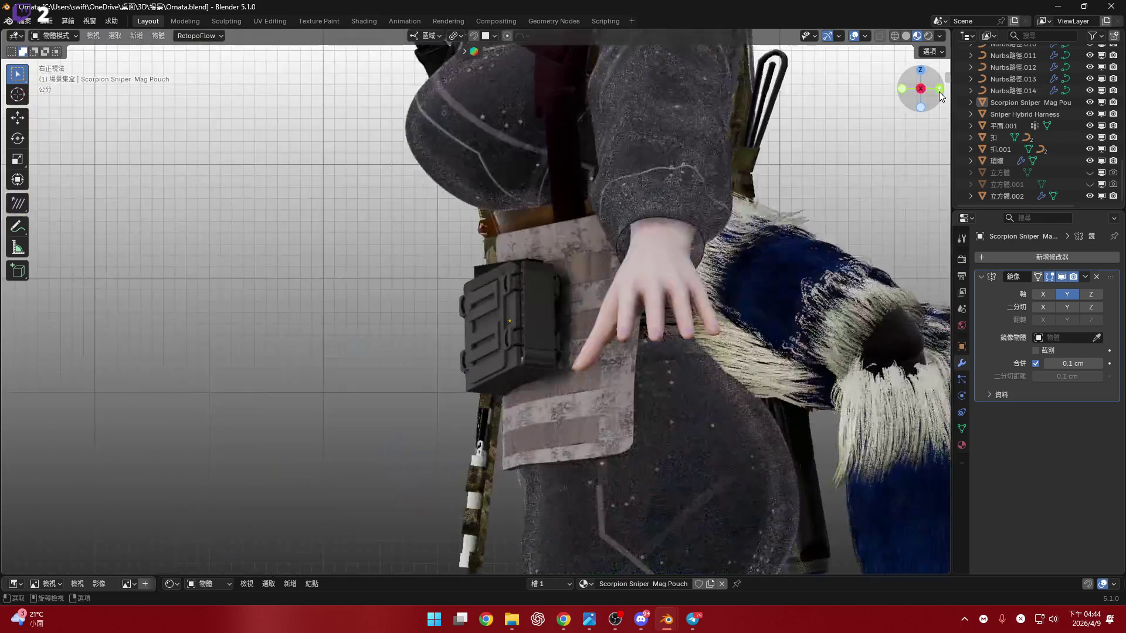
click(908, 87)
scroll(625, 245, up, 1)
scroll(625, 245, up, 1)
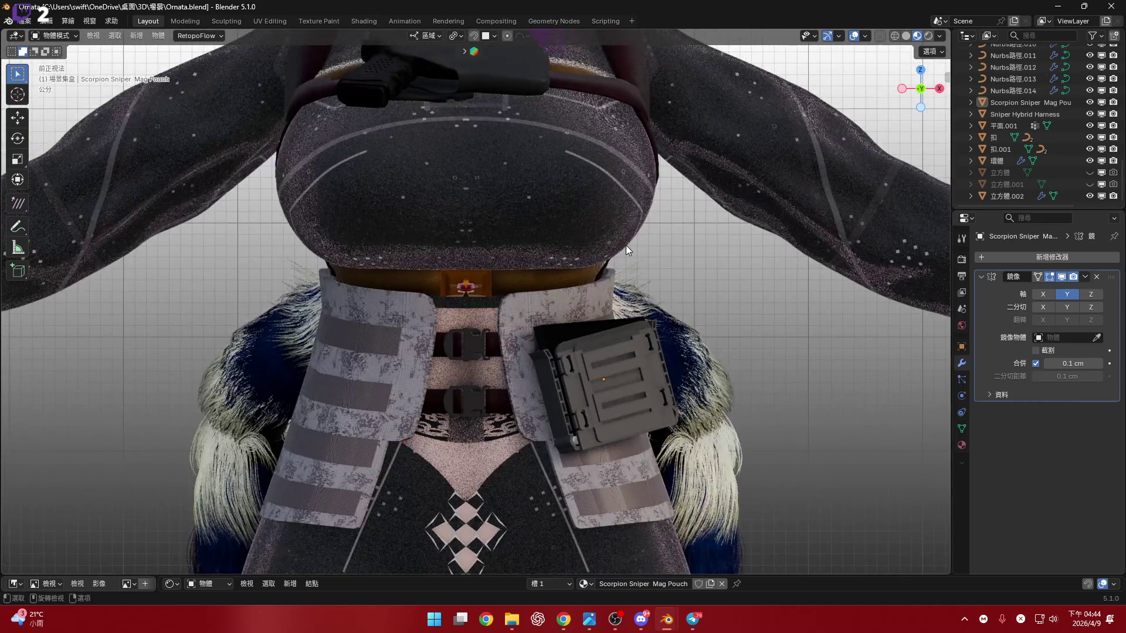
key(shift)
key(ctrl+s)
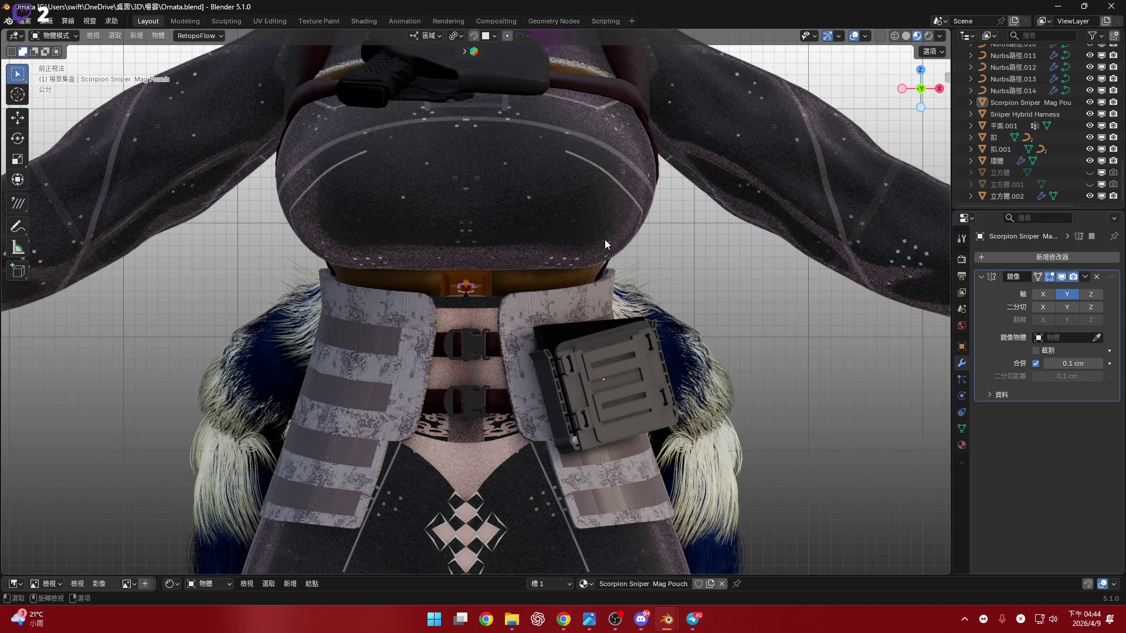
scroll(663, 337, down, 4)
scroll(665, 357, down, 1)
middle_drag(647, 347, 646, 356)
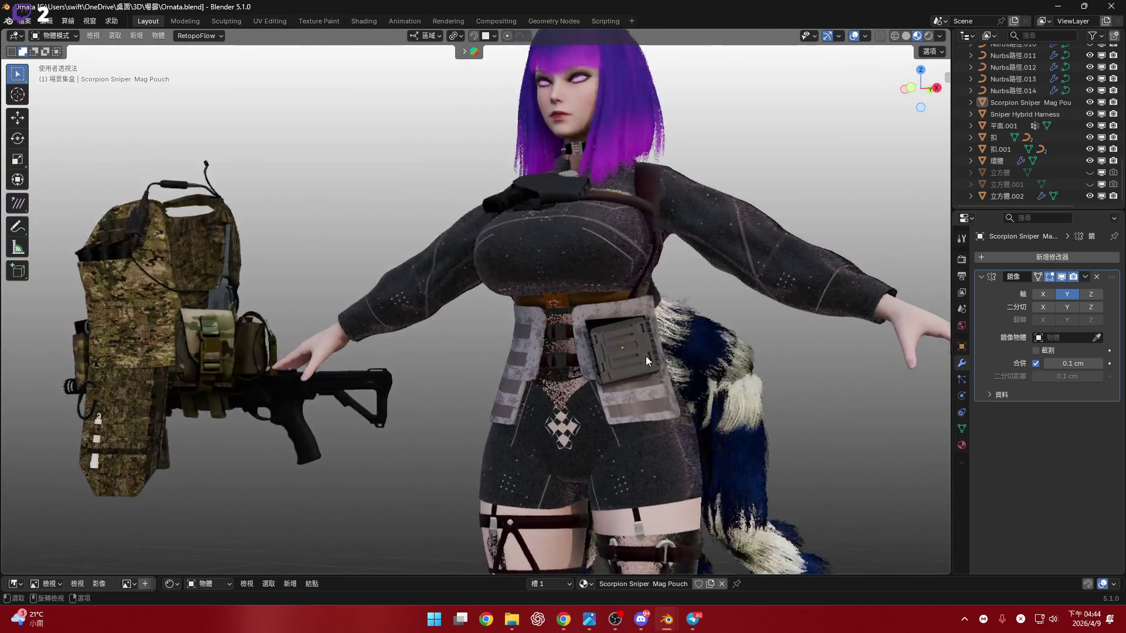
scroll(646, 356, up, 5)
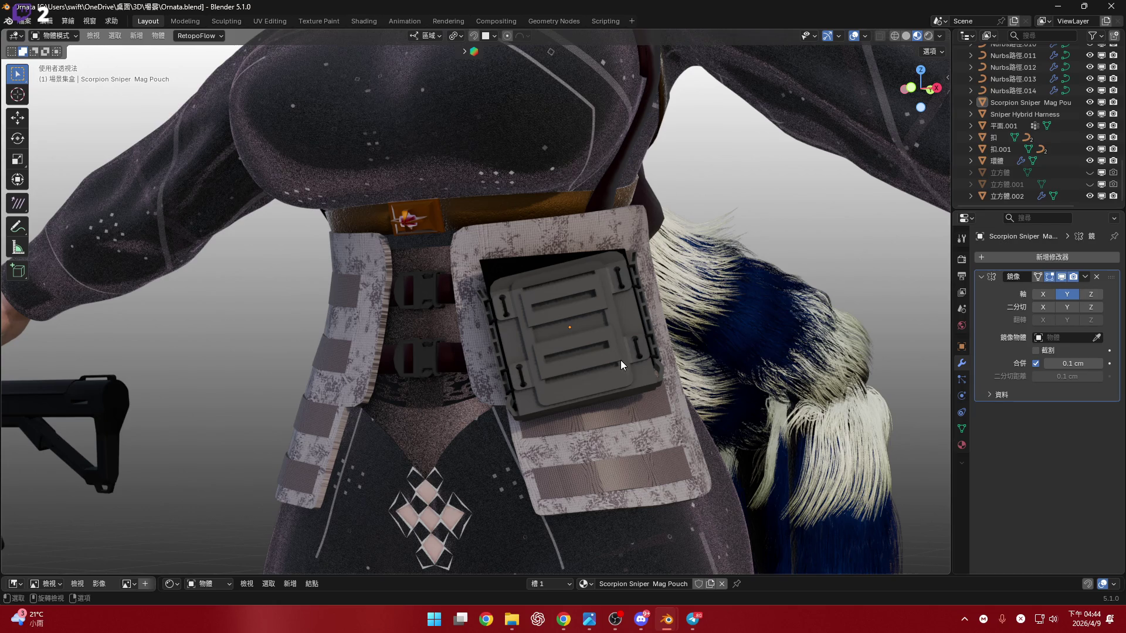
scroll(585, 279, up, 4)
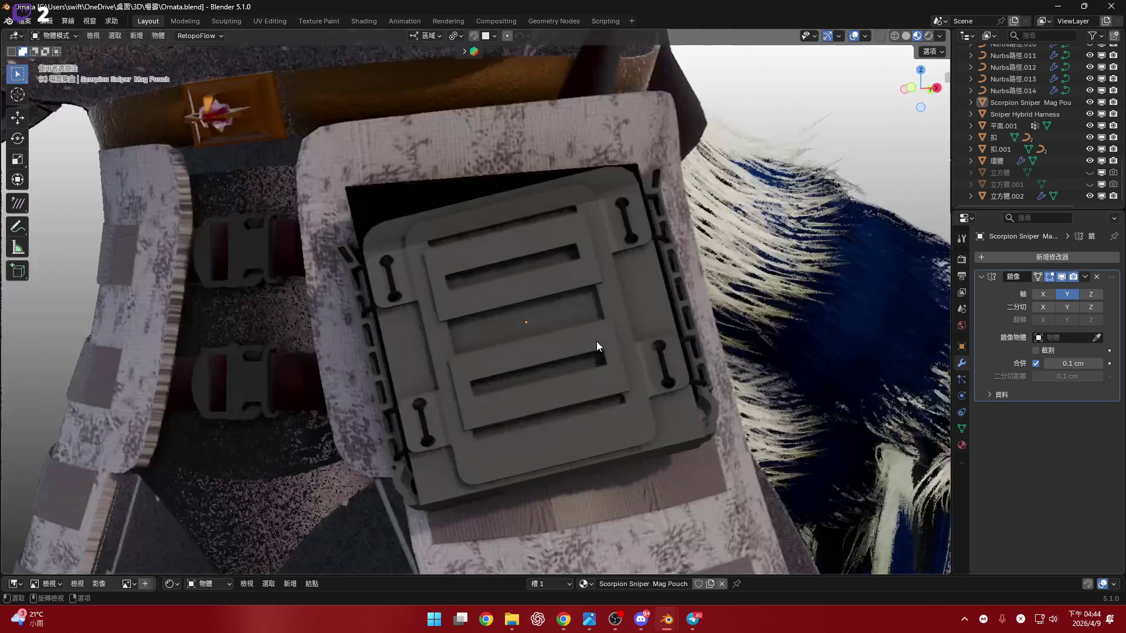
scroll(596, 341, up, 1)
scroll(602, 278, down, 4)
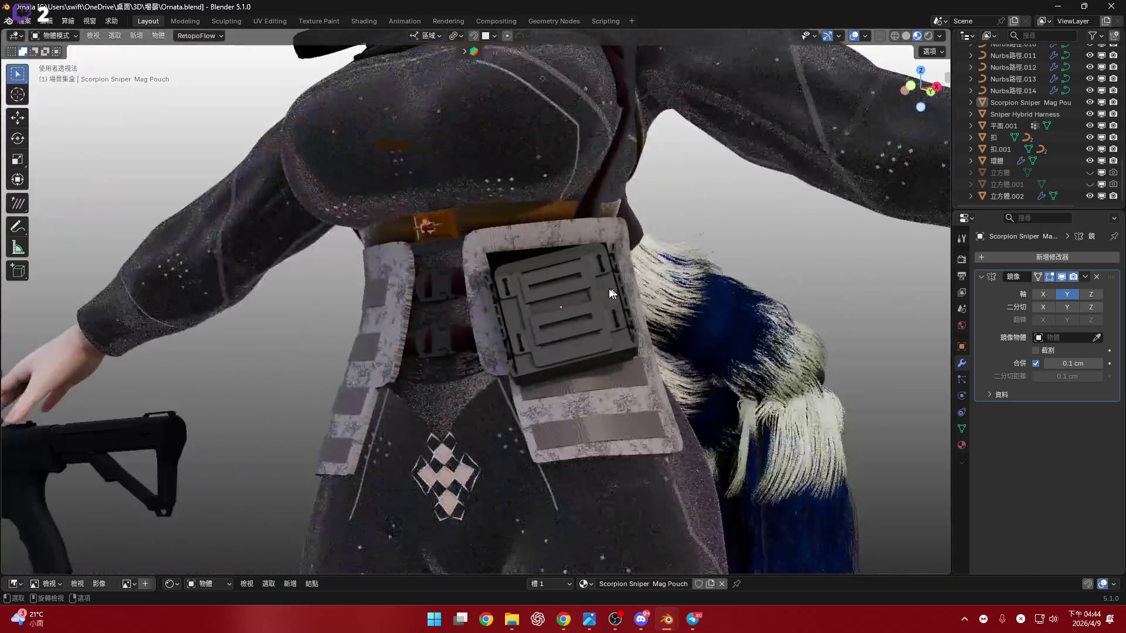
scroll(613, 313, down, 2)
scroll(613, 313, down, 1)
scroll(644, 283, down, 2)
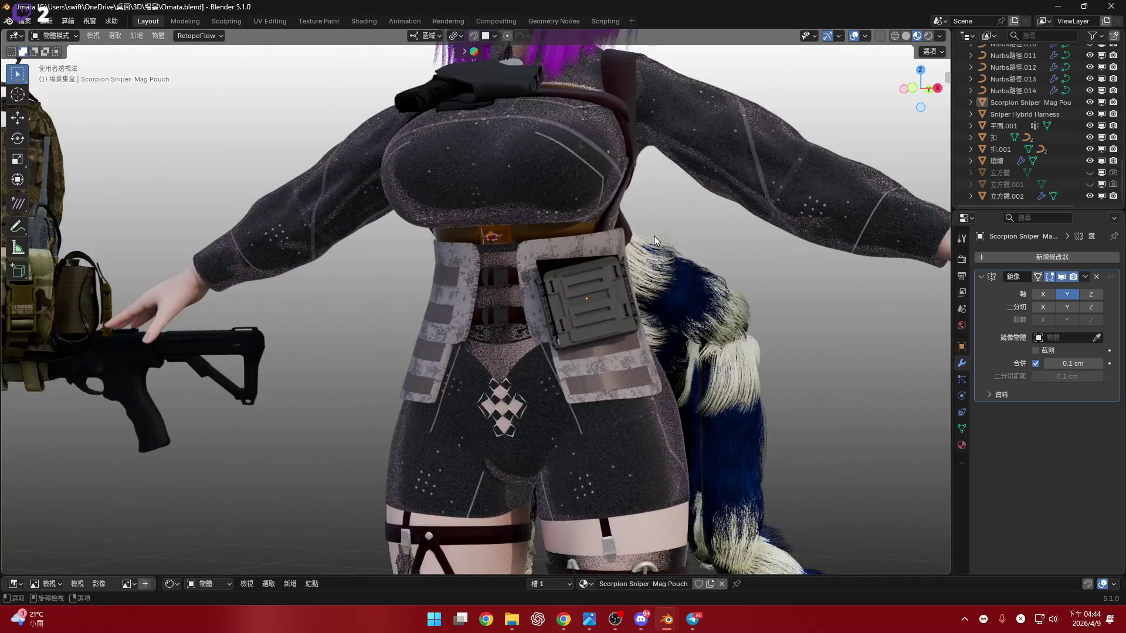
mouse_move(630, 311)
shift+middle_down()
mouse_move(656, 335)
mouse_move(630, 329)
shift+middle_up()
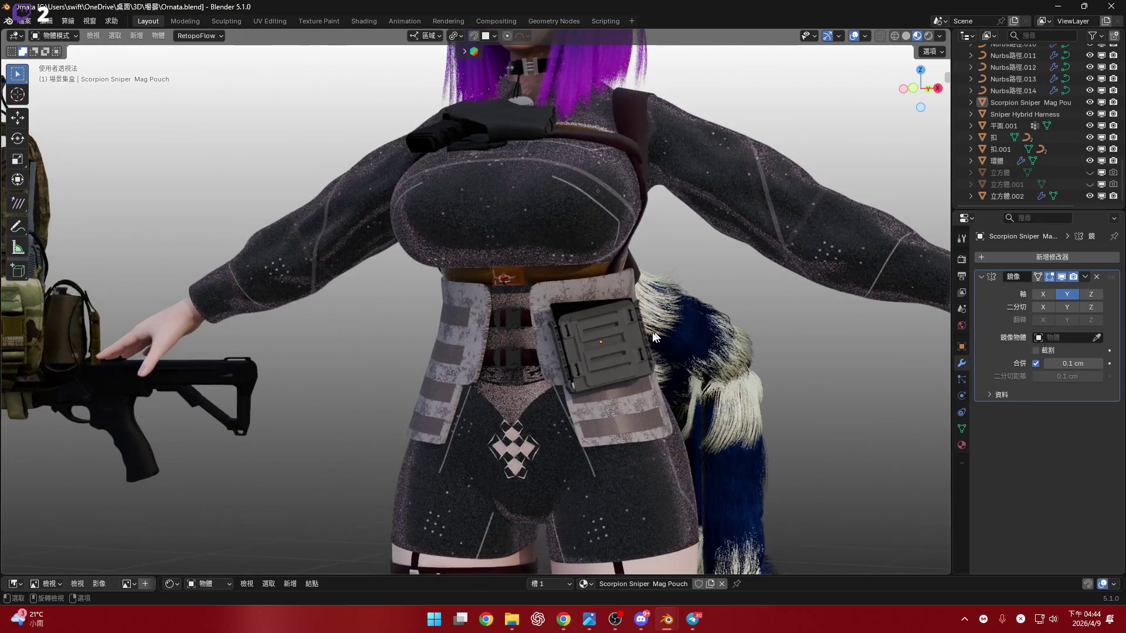
scroll(1099, 156, up, 5)
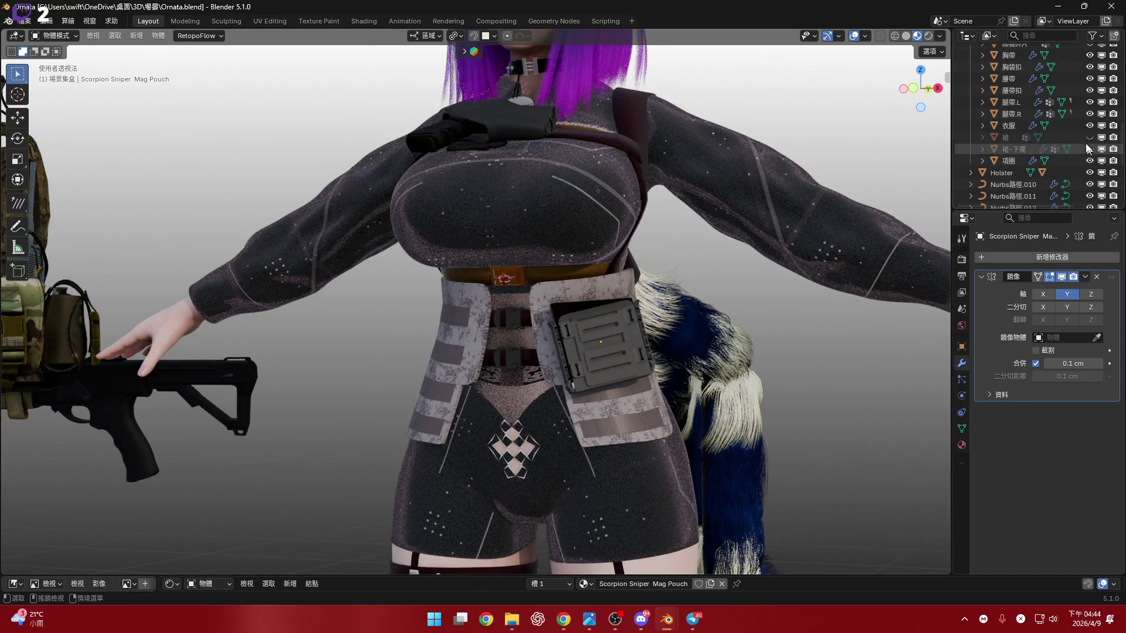
scroll(577, 325, down, 3)
scroll(576, 325, down, 1)
scroll(574, 312, up, 2)
scroll(574, 312, down, 2)
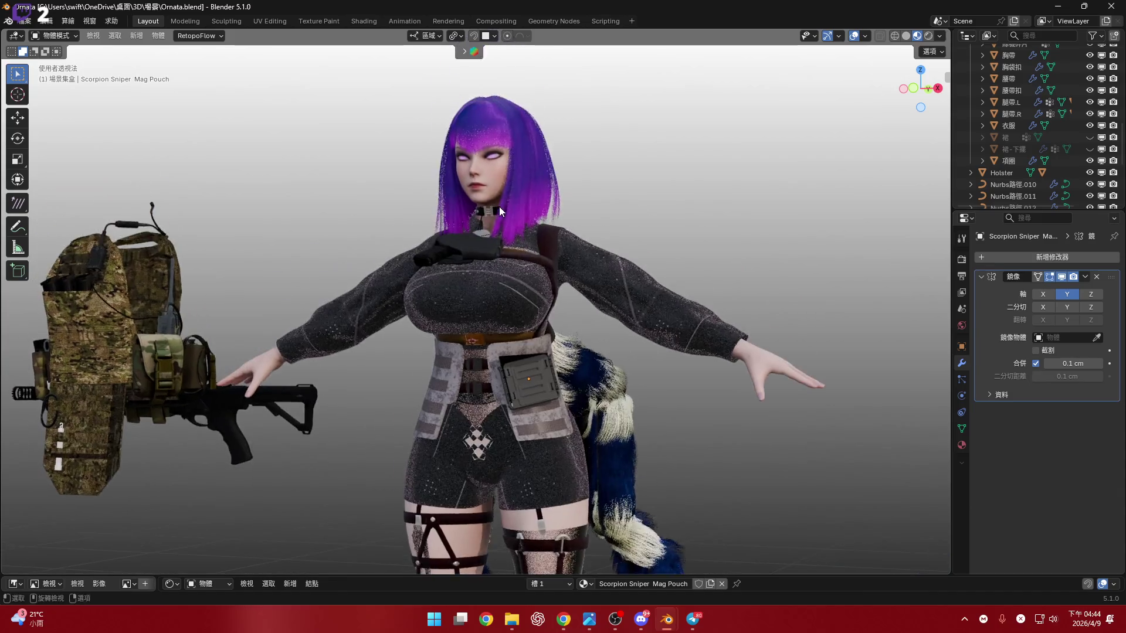
scroll(534, 375, down, 2)
middle_drag(534, 376, 587, 356)
scroll(589, 334, down, 1)
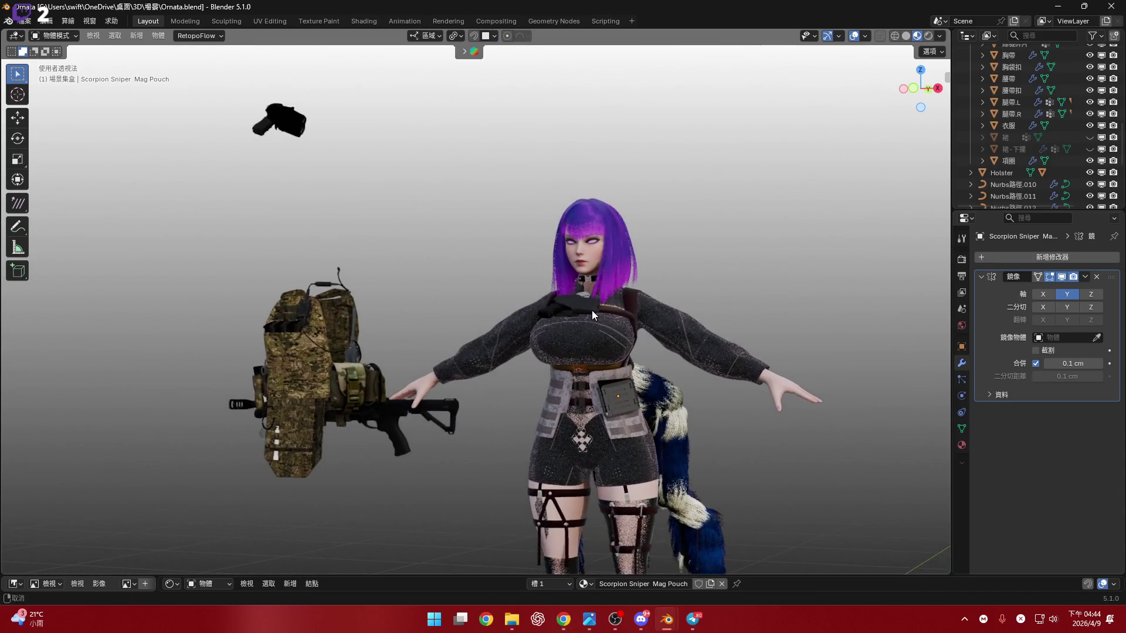
middle_drag(592, 311, 586, 321)
scroll(555, 245, up, 1)
scroll(555, 245, up, 2)
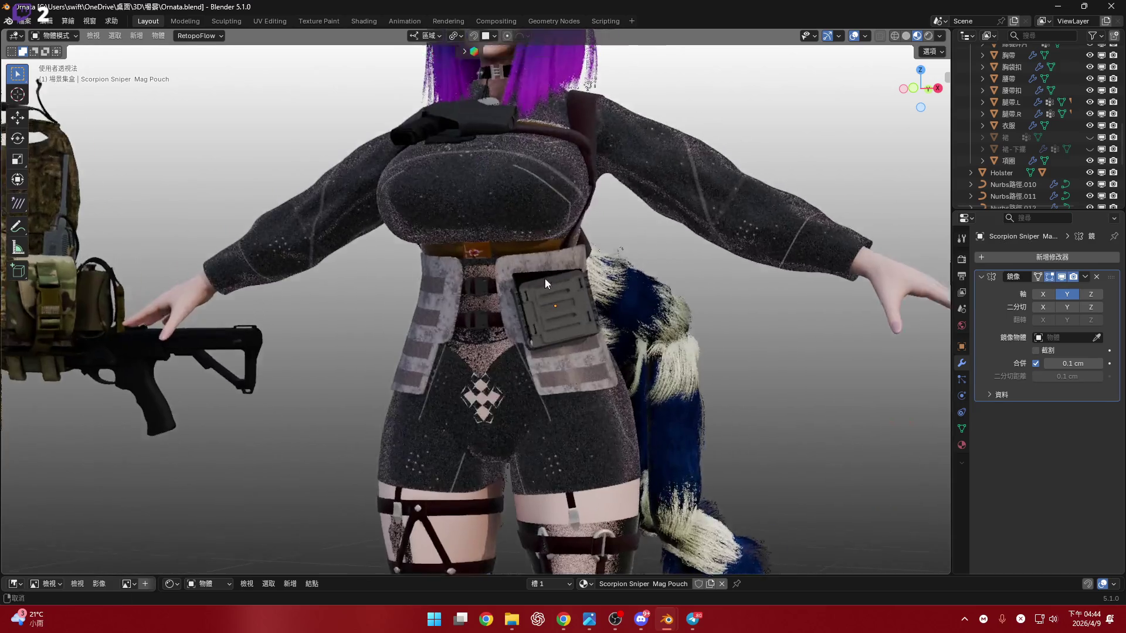
scroll(540, 277, up, 2)
scroll(548, 284, up, 1)
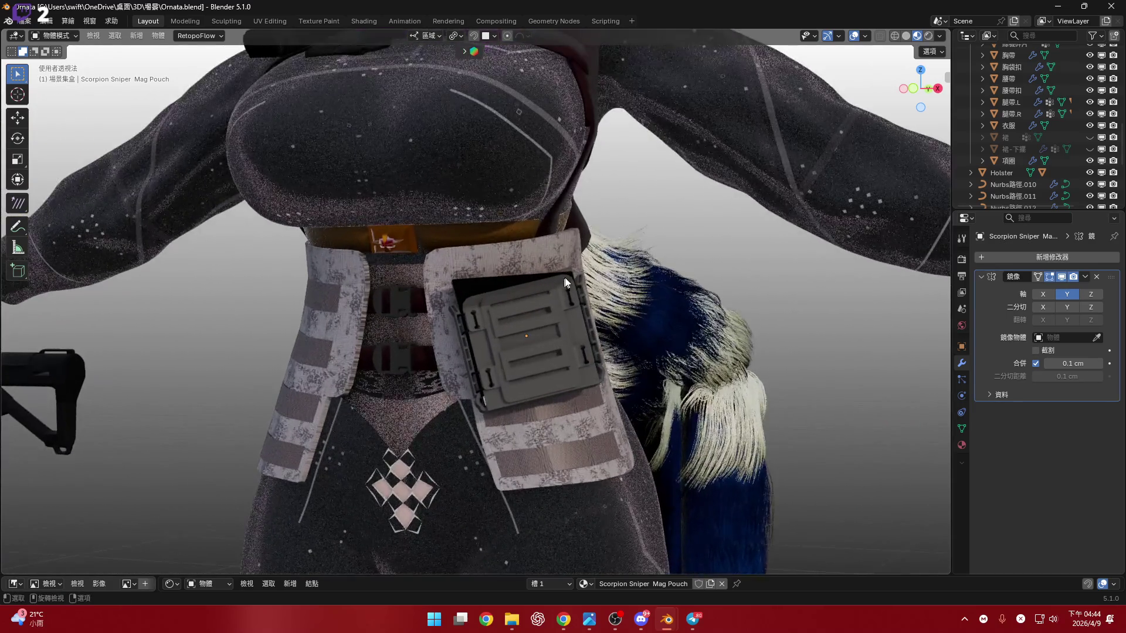
mouse_move(548, 284)
middle_down()
mouse_move(626, 273)
mouse_move(628, 347)
middle_up()
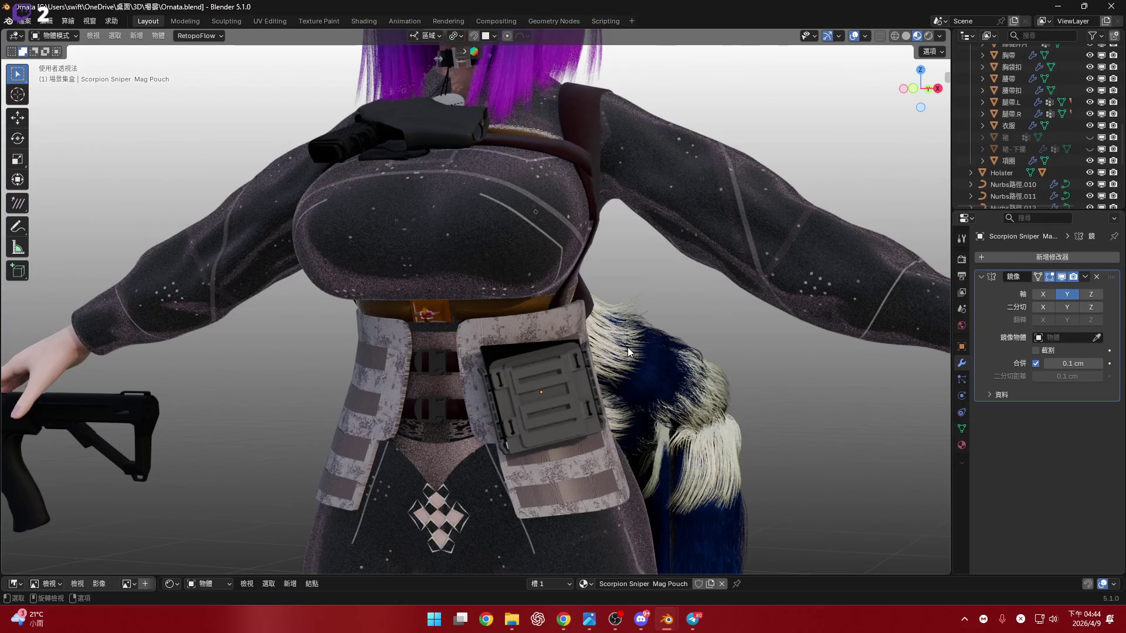
mouse_move(591, 270)
middle_down()
mouse_move(582, 256)
mouse_move(580, 321)
middle_up()
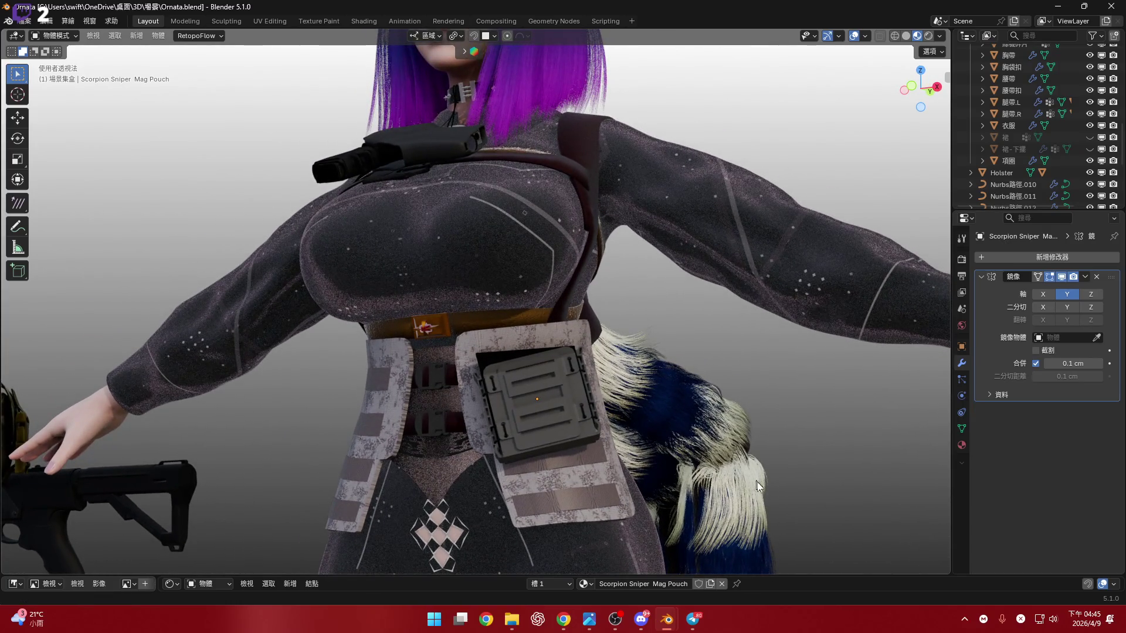